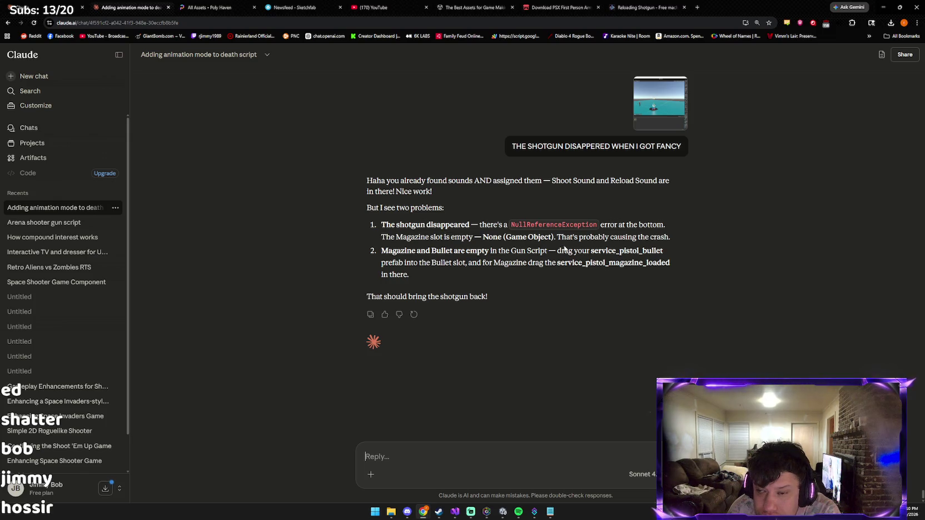
Step: Switch to the Unity editor and open the object picker for a Gun script slot
click(503, 511)
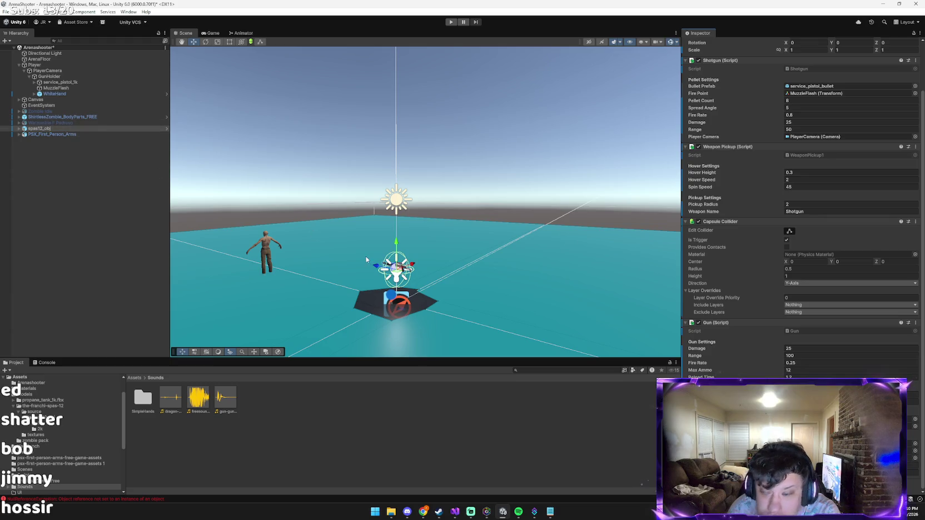
click(915, 426)
text(PISTO)
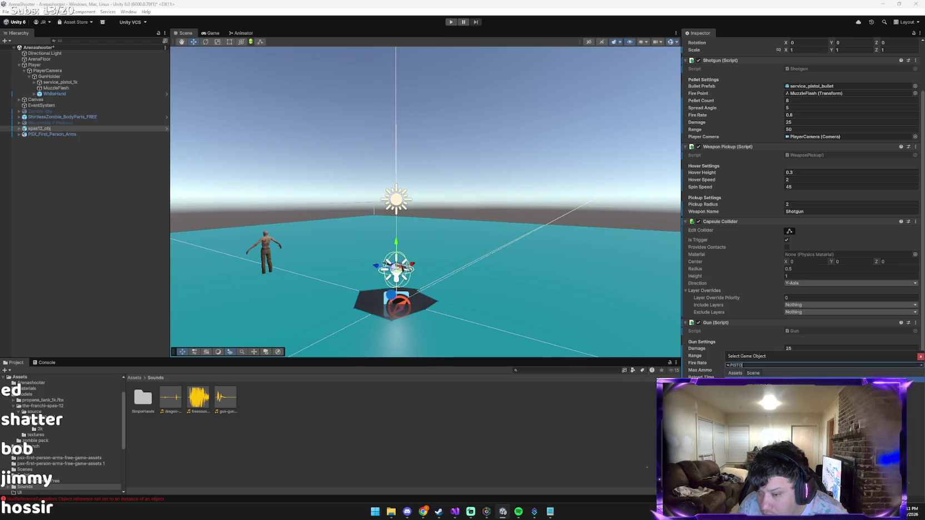
double_click(912, 425)
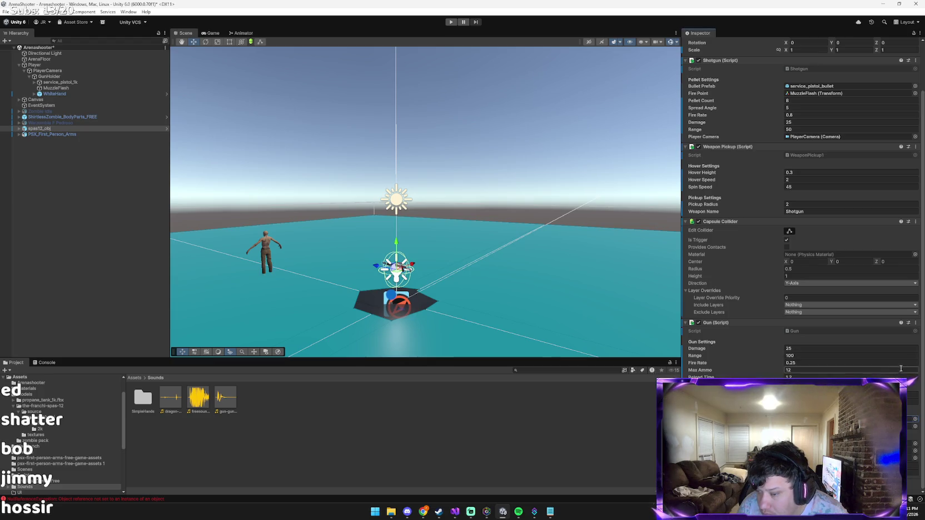
click(912, 426)
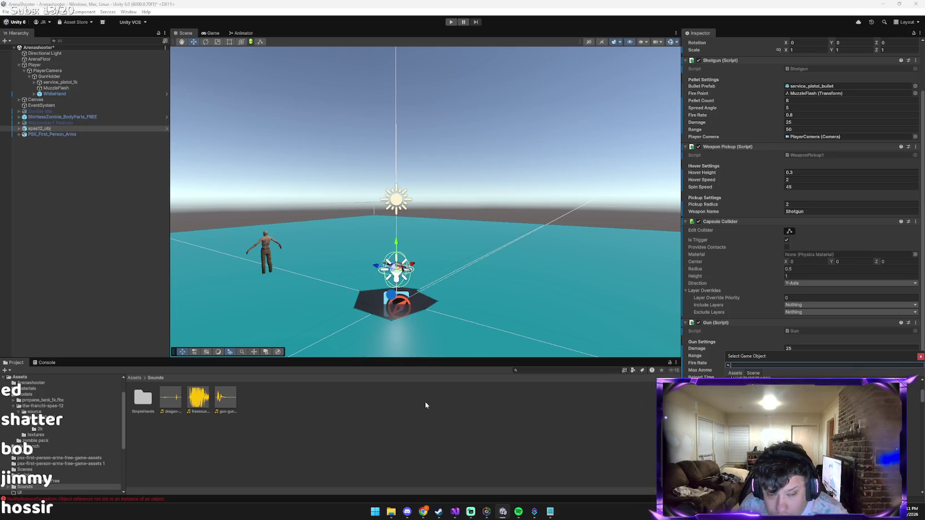
double_click(224, 401)
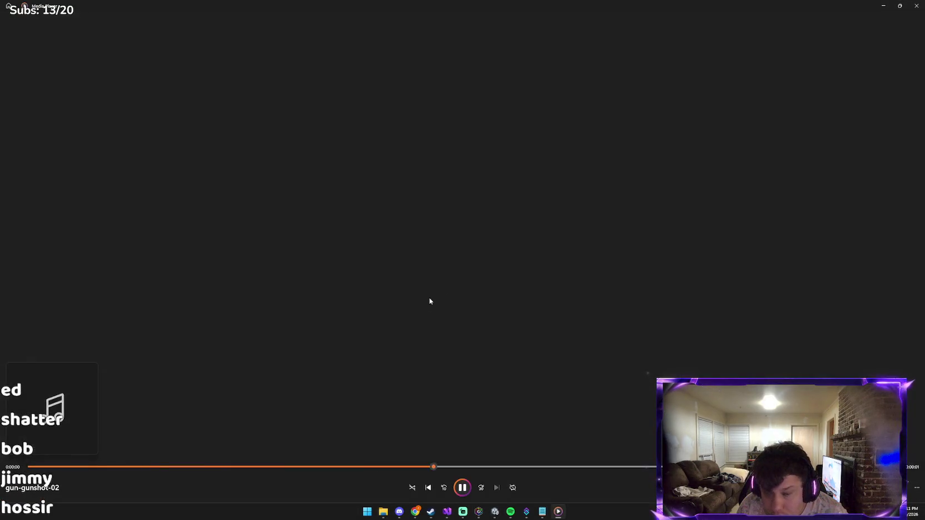
key(alt+F4)
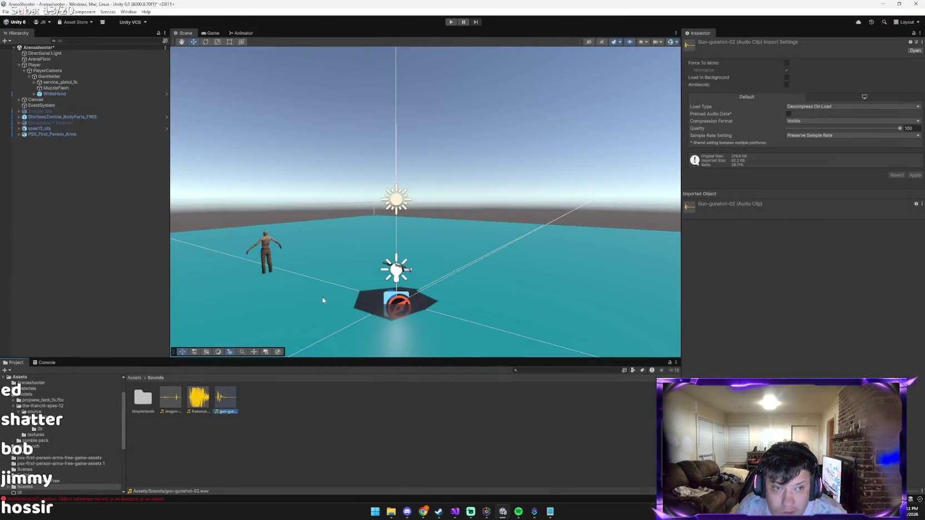
click(48, 128)
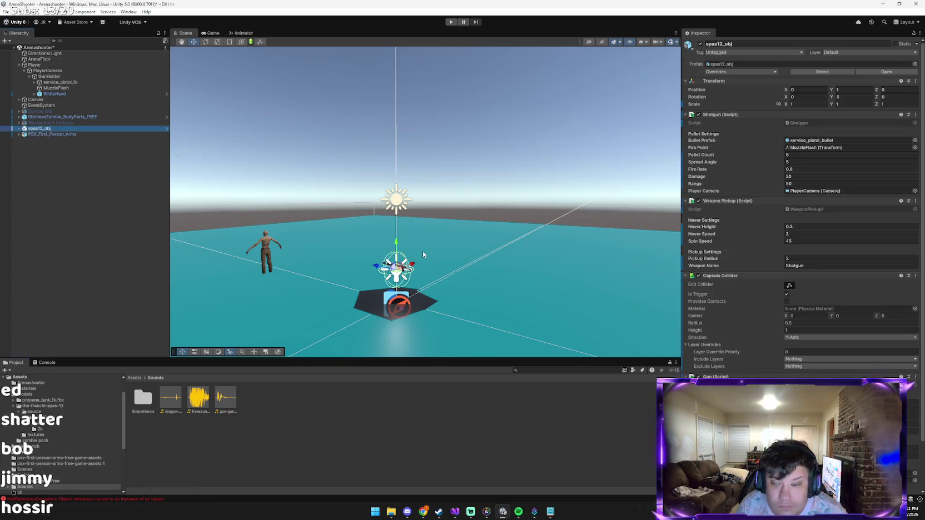
scroll(908, 415, down, 2)
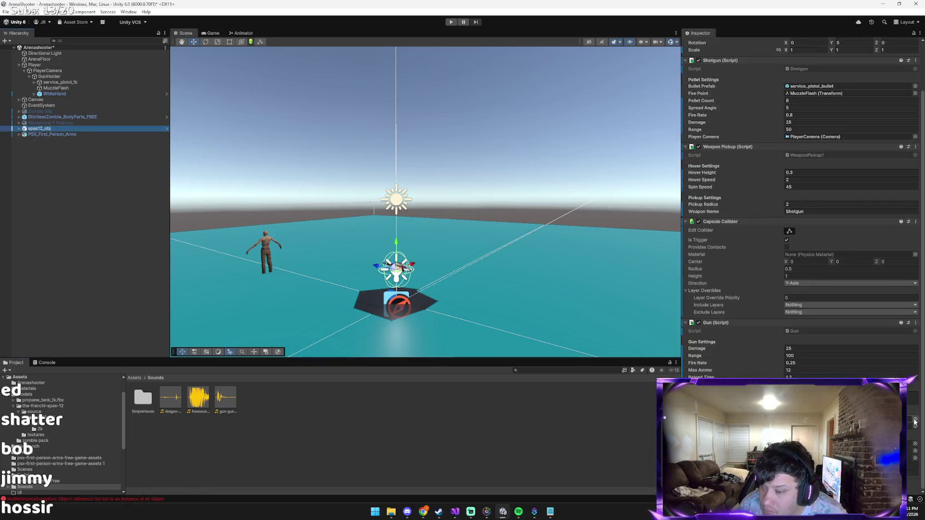
click(915, 420)
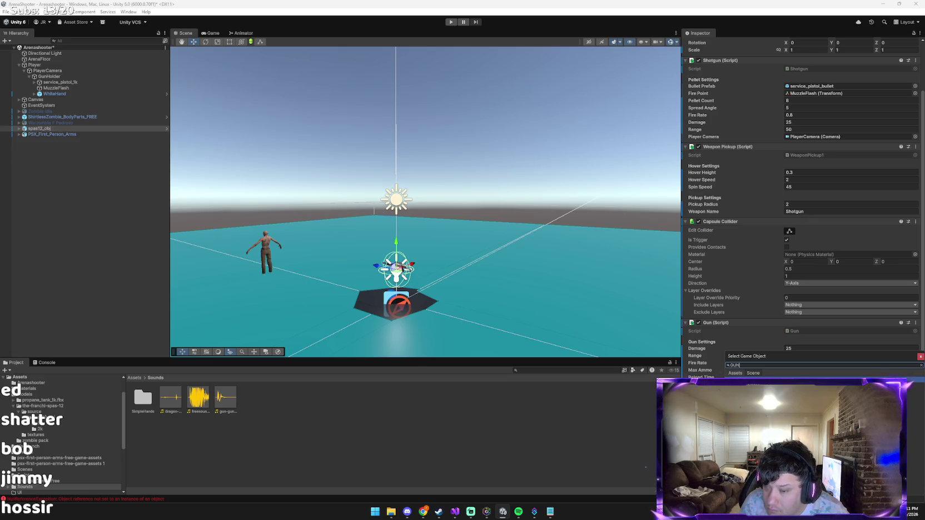
key(Return)
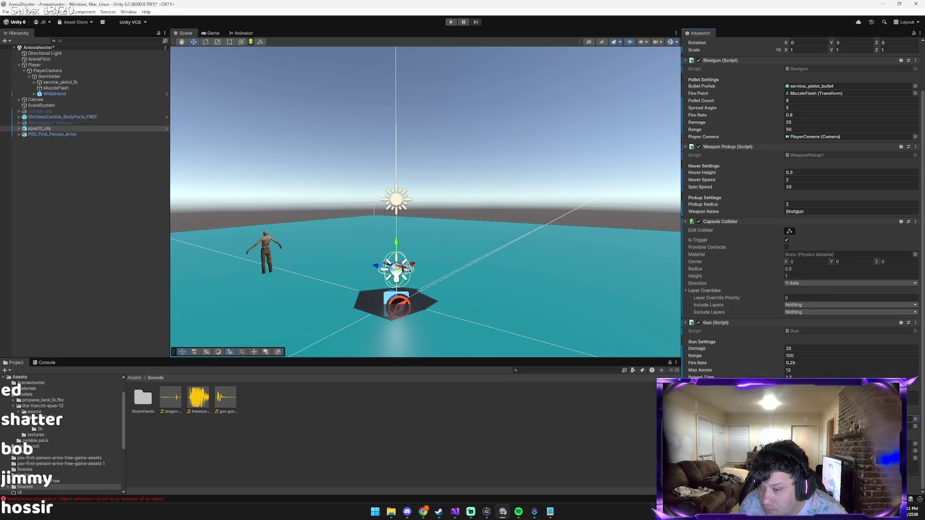
click(915, 426)
text(G)
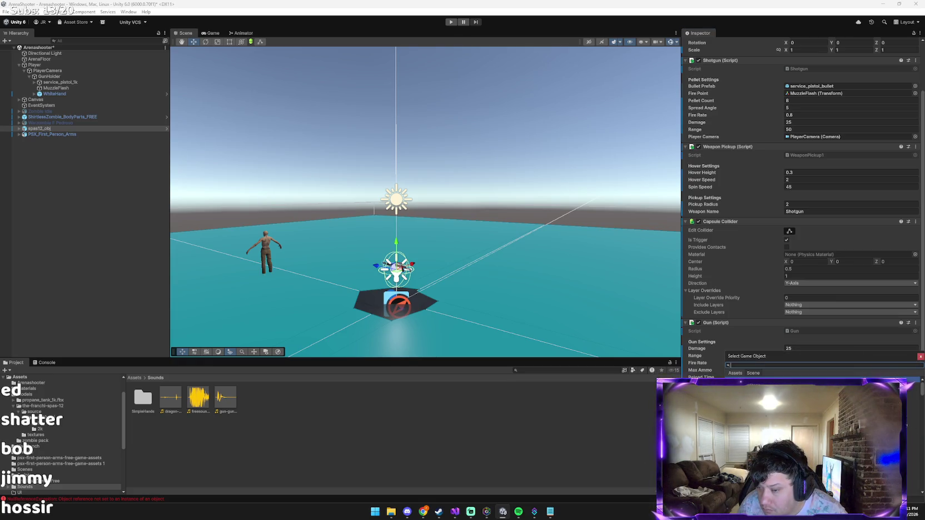
text(U)
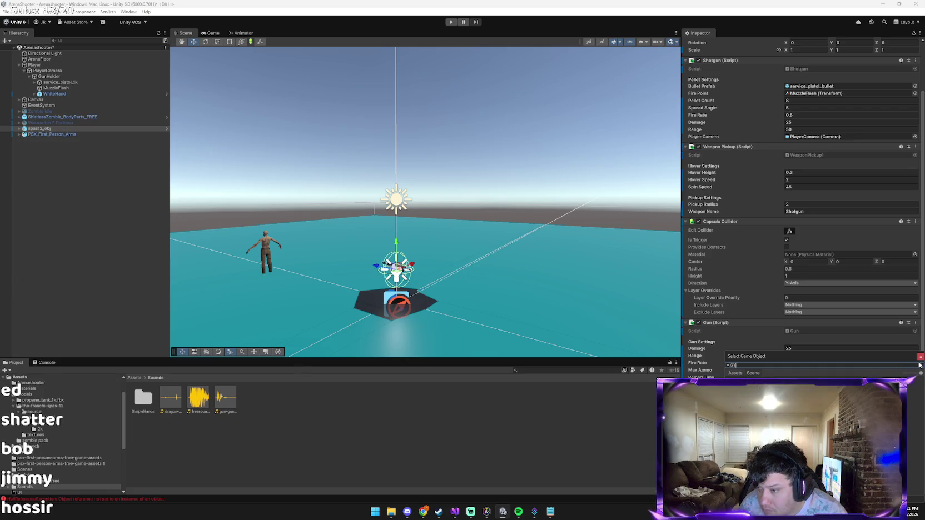
click(921, 356)
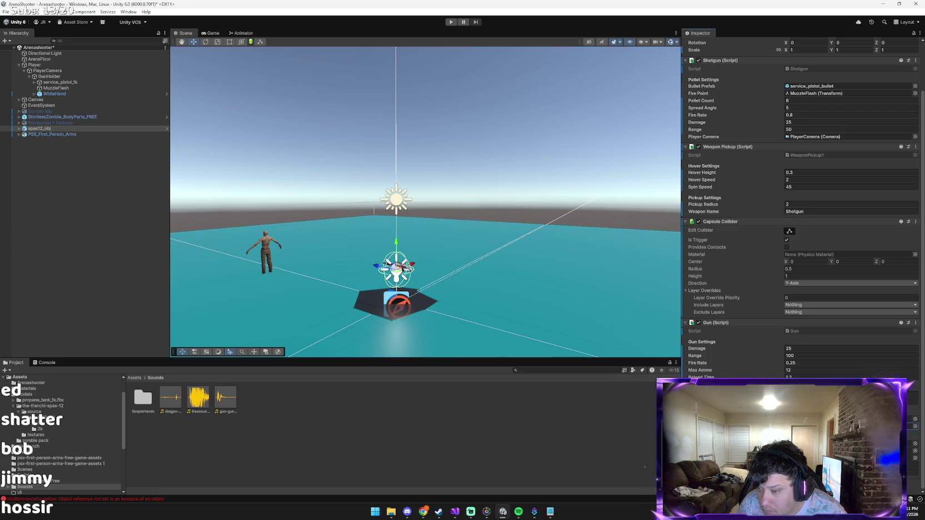
key(alt+Tab)
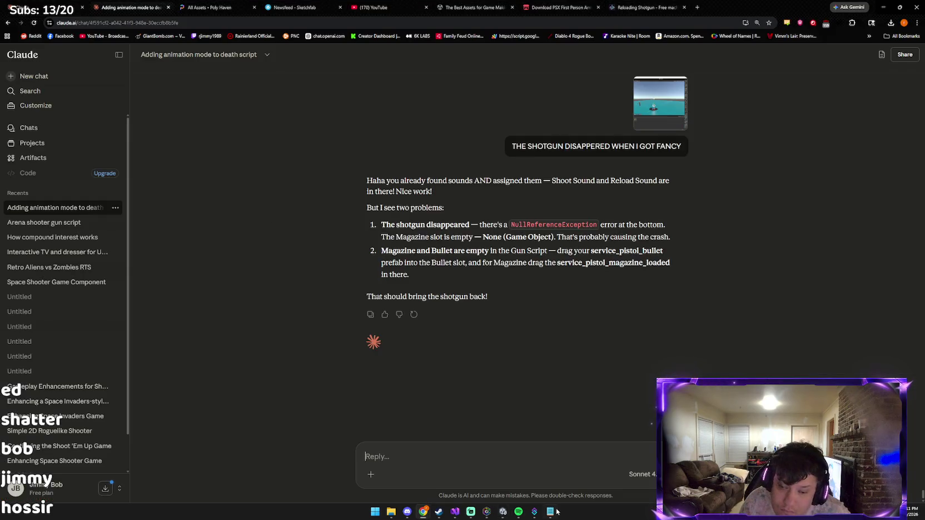
Step: Send Claude the screenshot complaint about stuck Gun slots, then back in Unity ping GunHolder
mouse_move(557, 511)
text(WONT LET ME CHANGE)
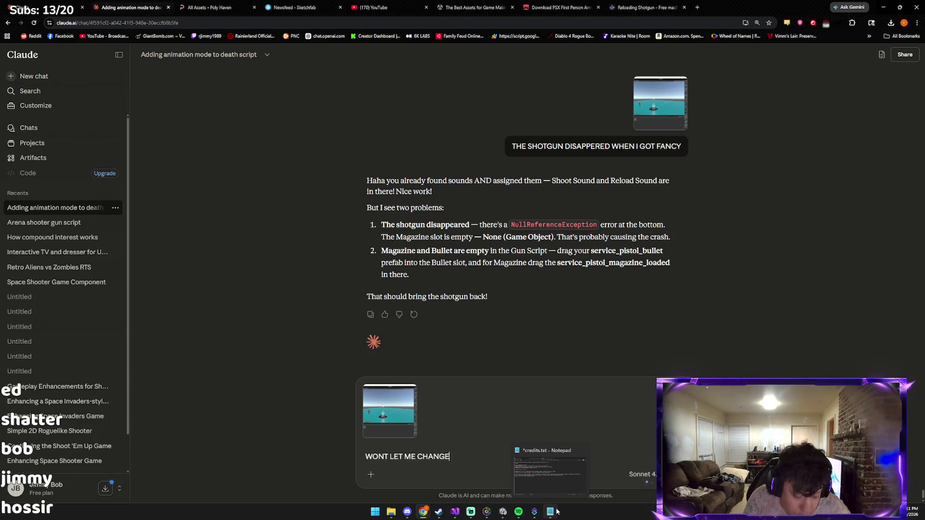
key(Return)
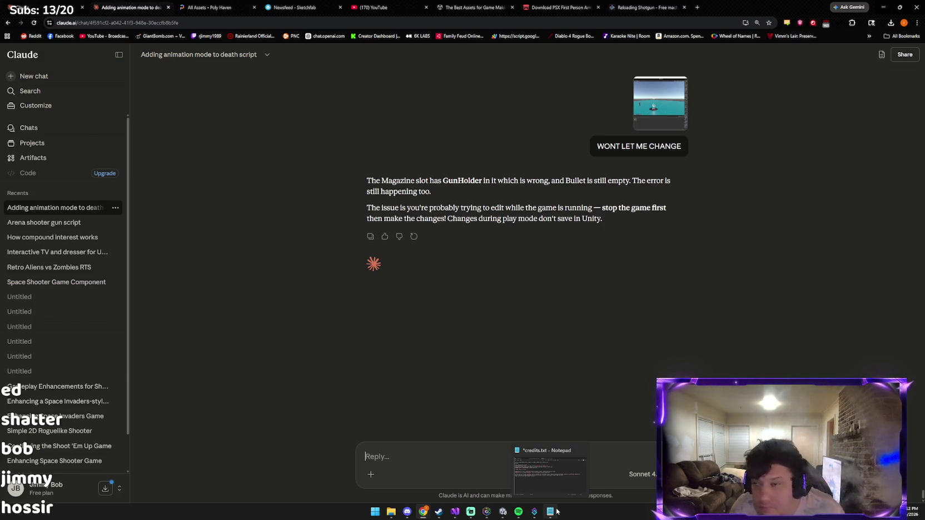
key(alt+Tab)
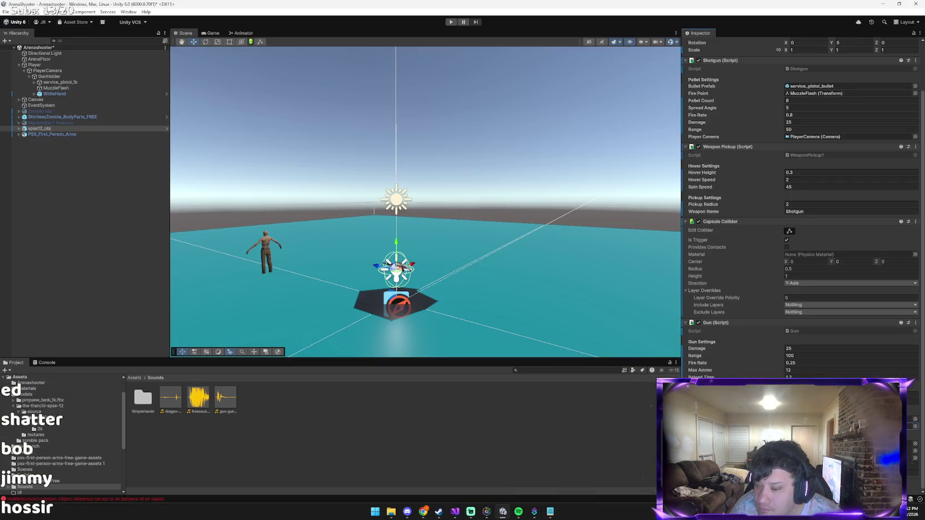
click(851, 419)
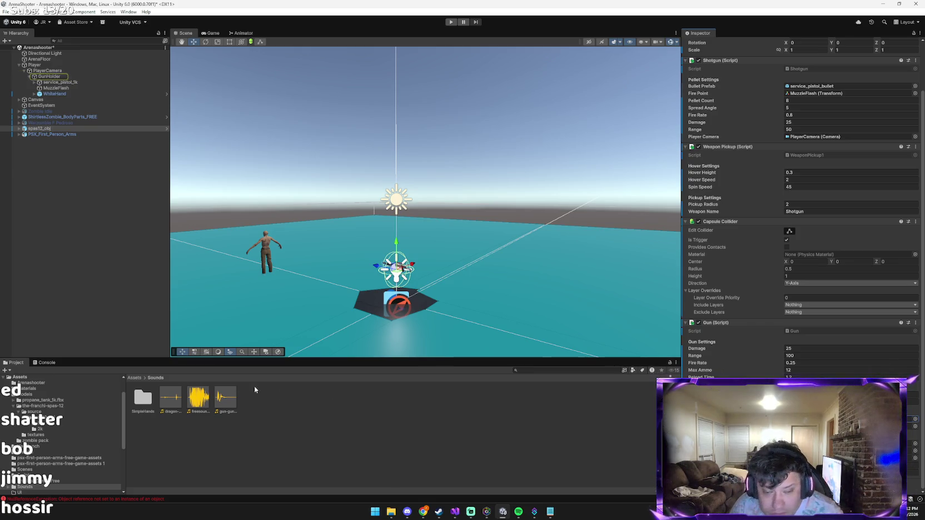
Step: Show the Console's NullReferenceException, select spas12_obj, and paste the editor screenshot into Claude
click(44, 362)
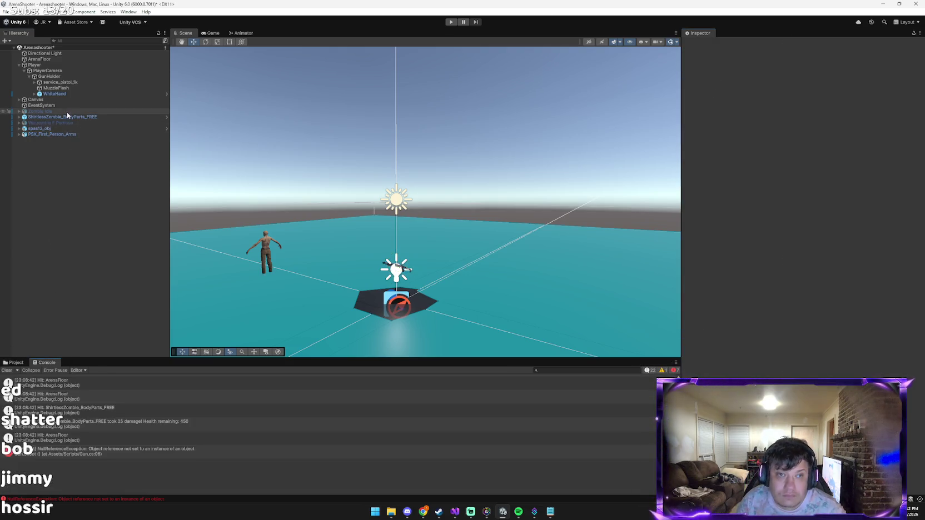
click(67, 129)
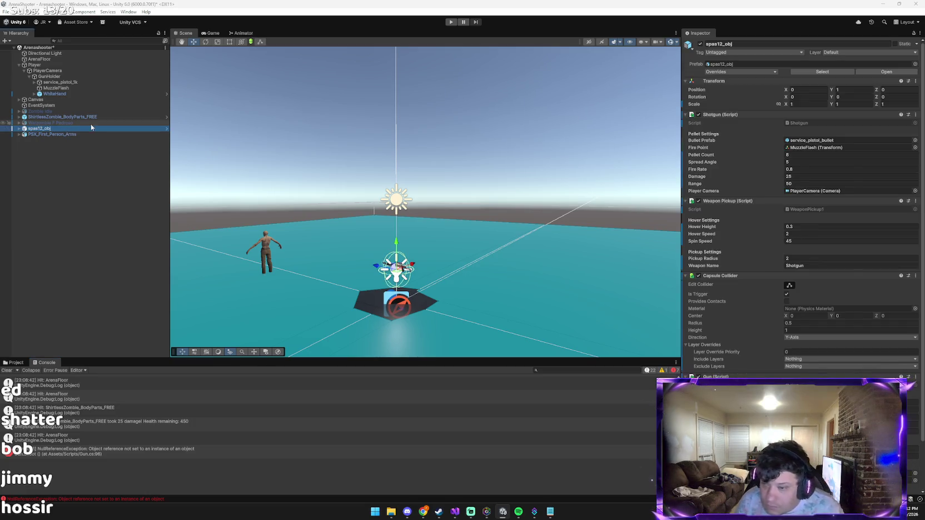
key(alt+Tab)
key(ctrl+v)
Step: Ask Claude whether the extra Gun script makes the pistol play shotgun sounds, then return to Unity
text(SHOUD)
key(BackSpace)
key(BackSpace)
key(BackSpace)
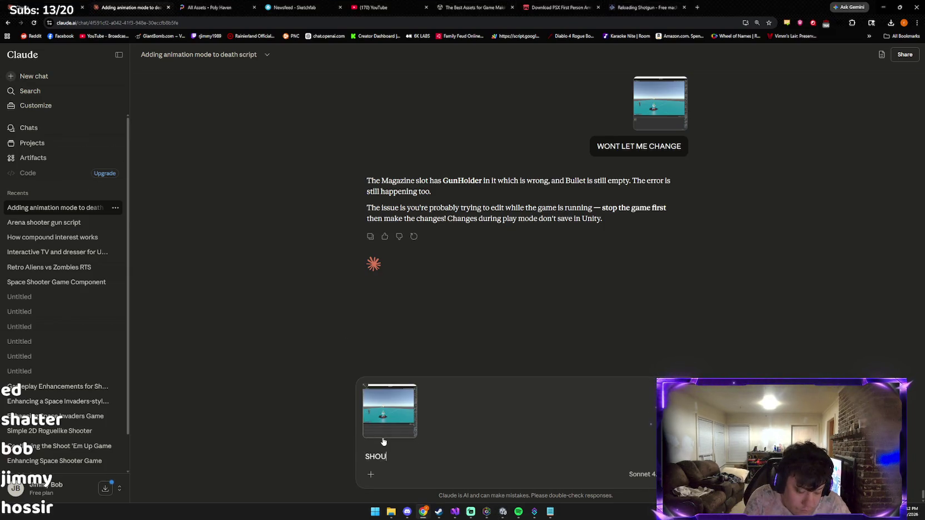
text(should i remove)
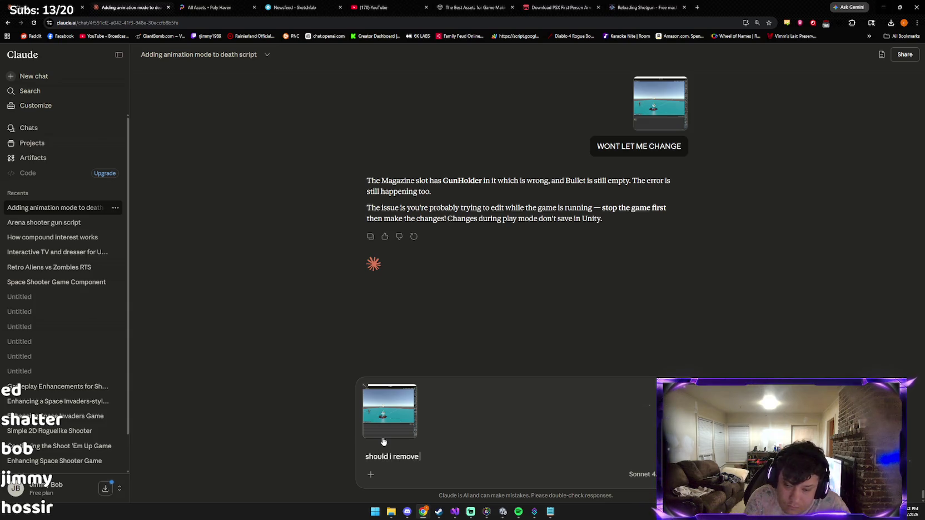
text(c)
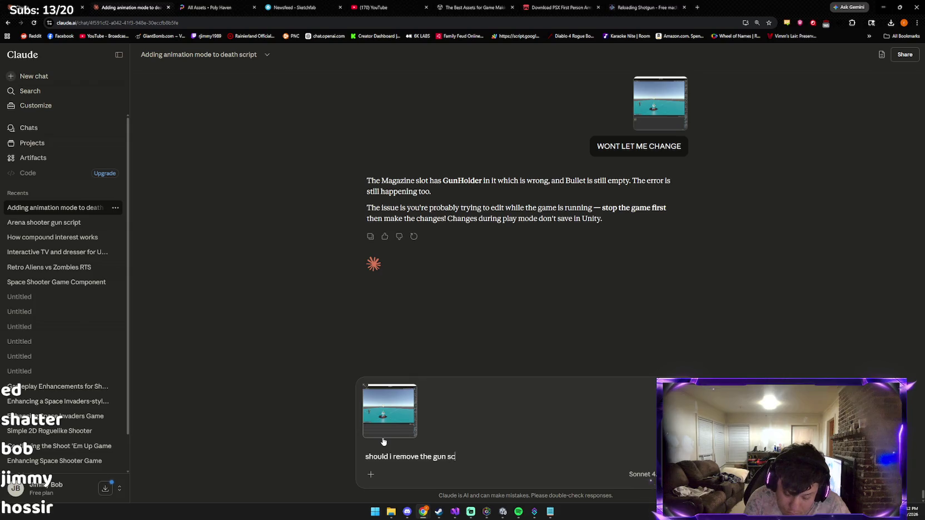
text(ript and d)
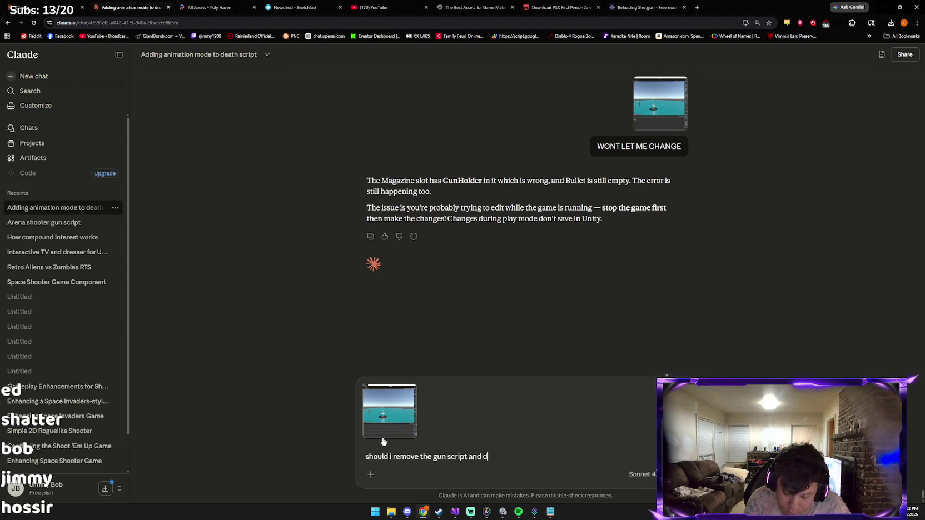
text(o shotgu)
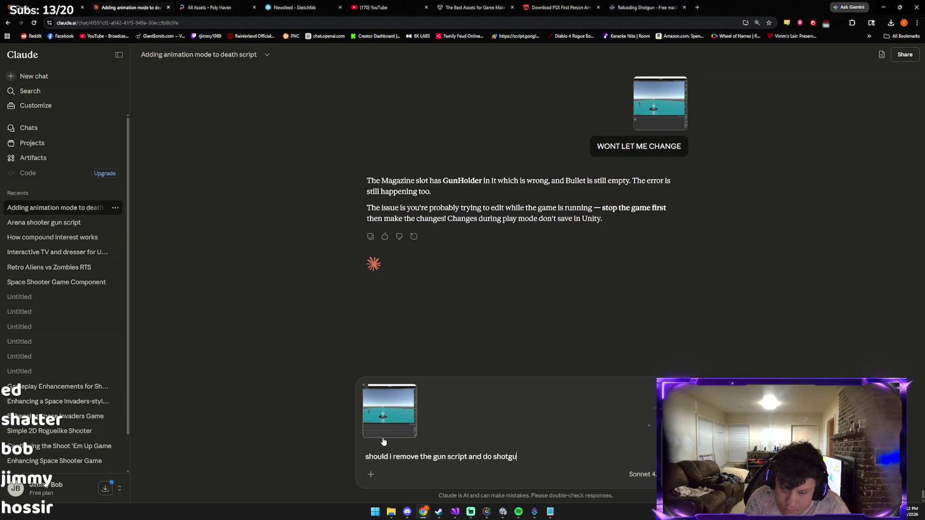
text(n is that why pistol)
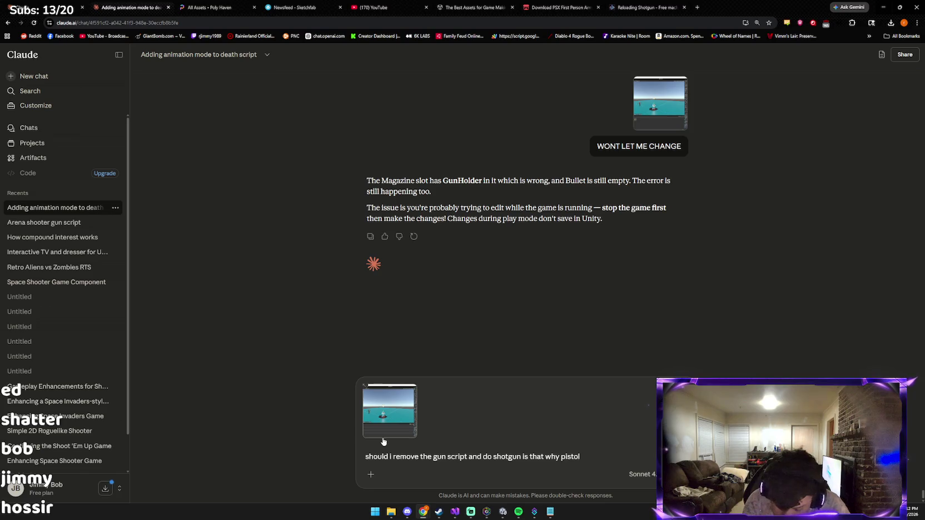
text( is playing)
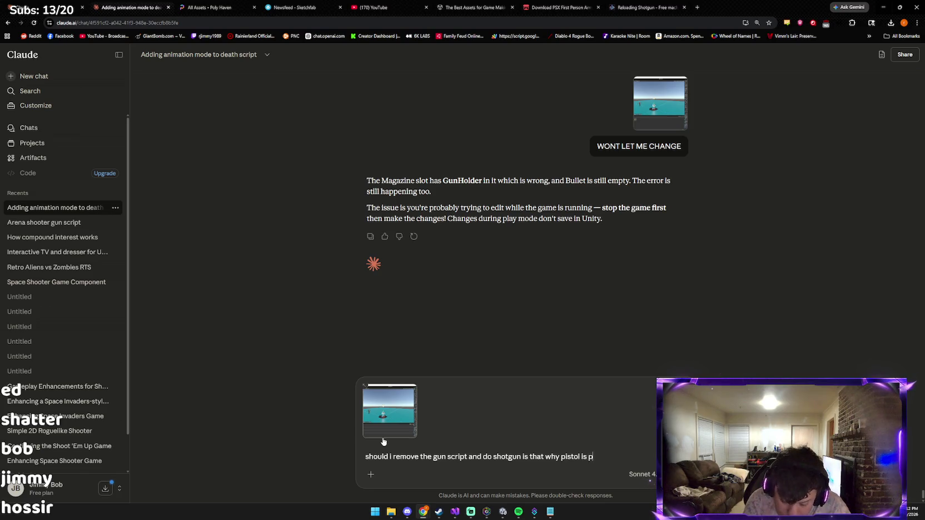
text( the shotgun)
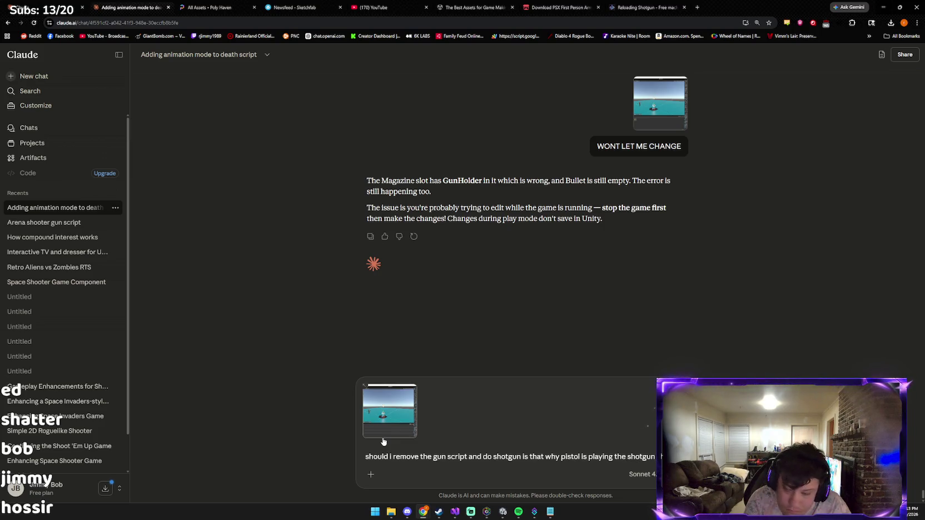
text( sounds)
key(Return)
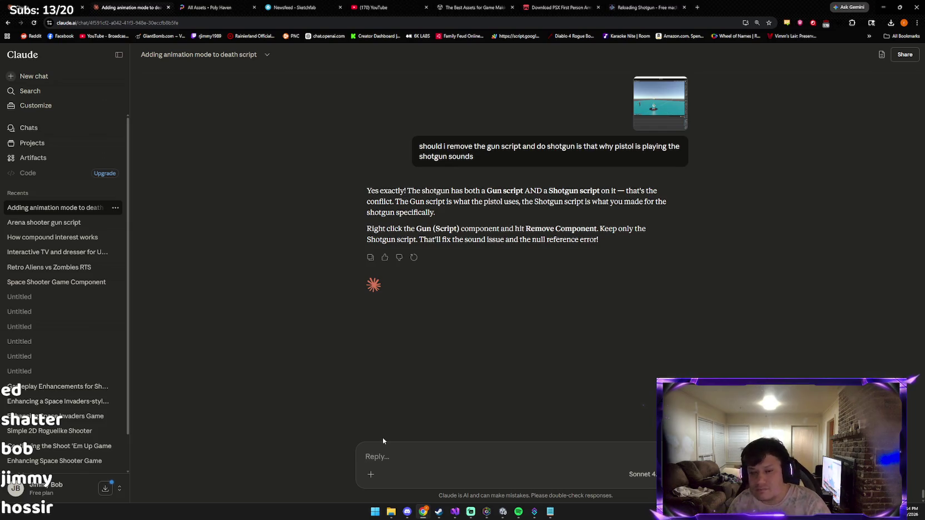
click(501, 514)
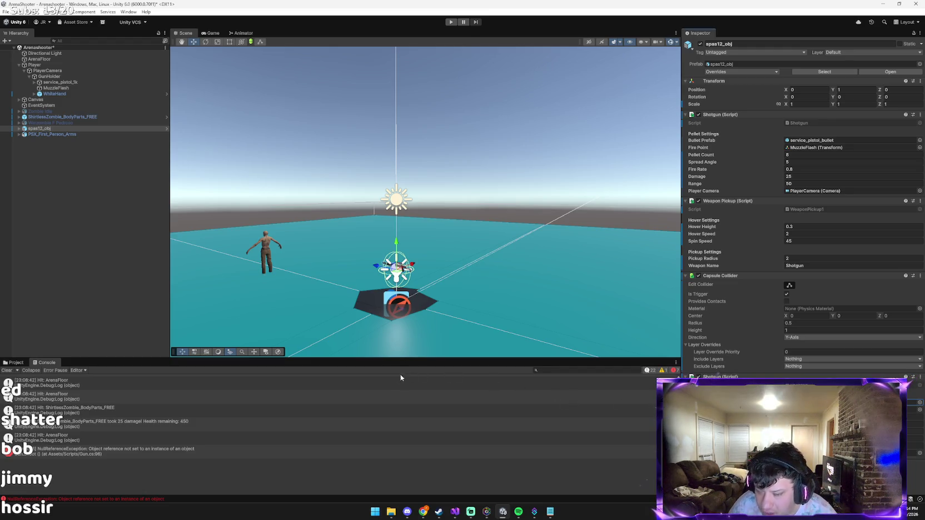
Step: Cancel the object picker and open Assets > Prefabs in the Project panel
click(18, 363)
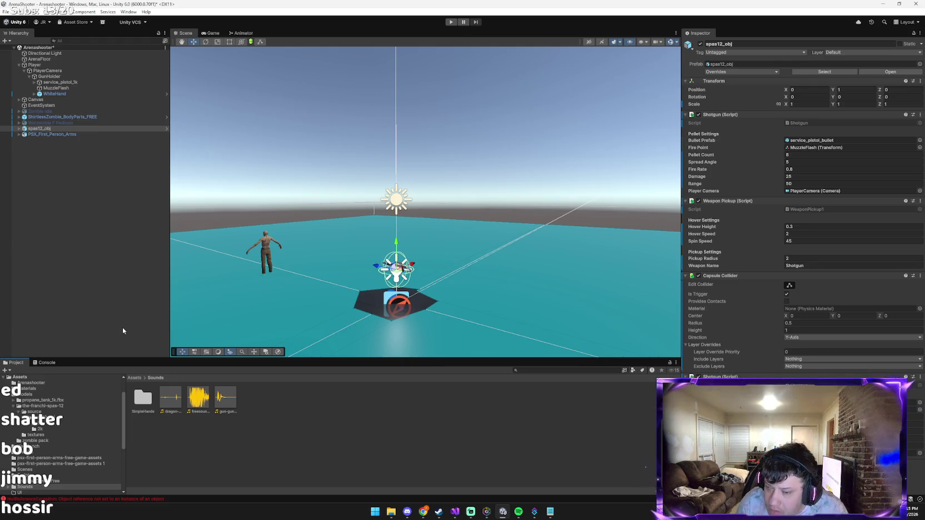
click(920, 402)
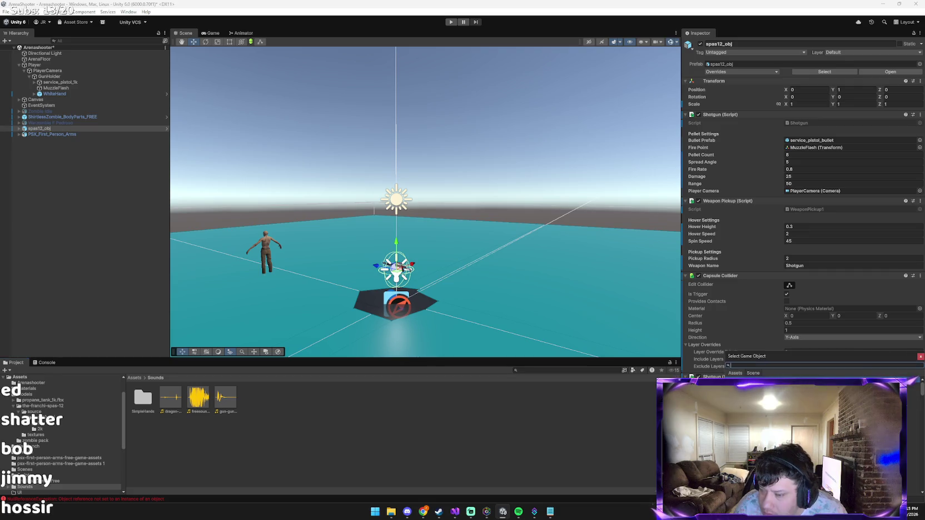
click(921, 357)
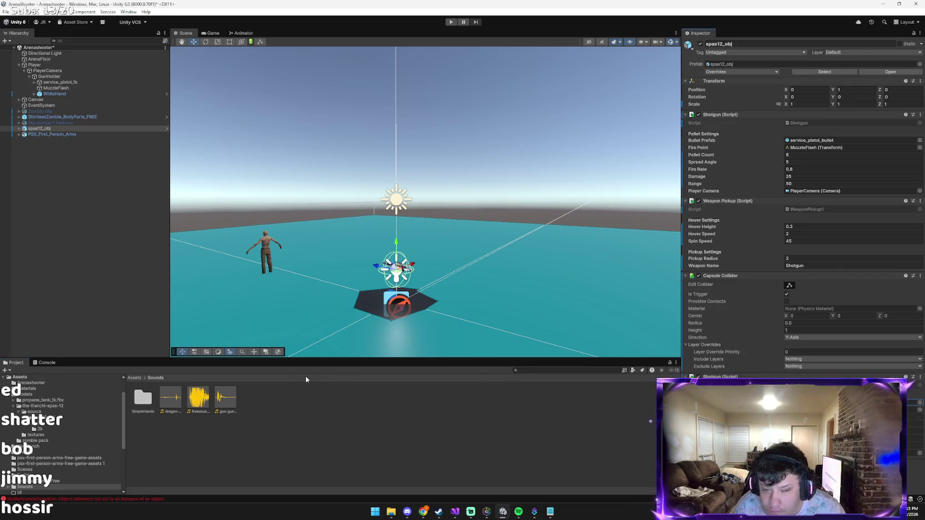
click(136, 378)
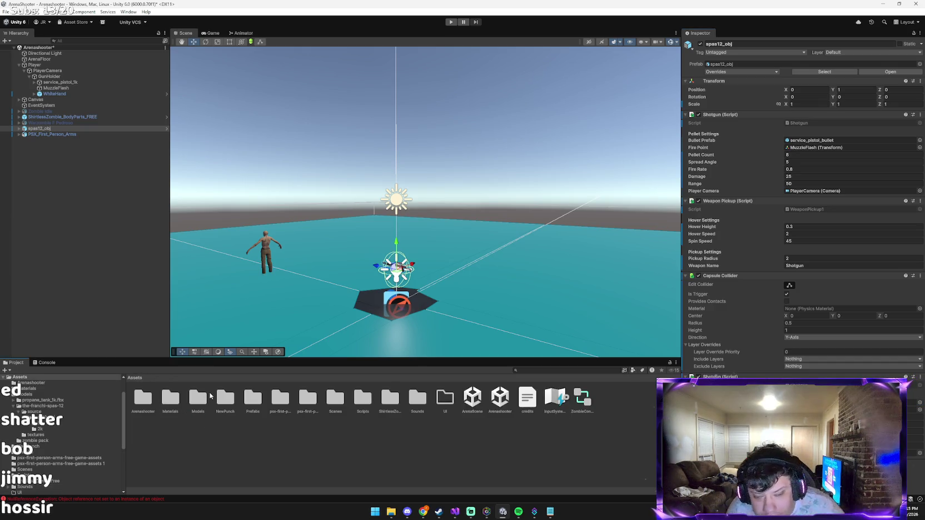
double_click(252, 395)
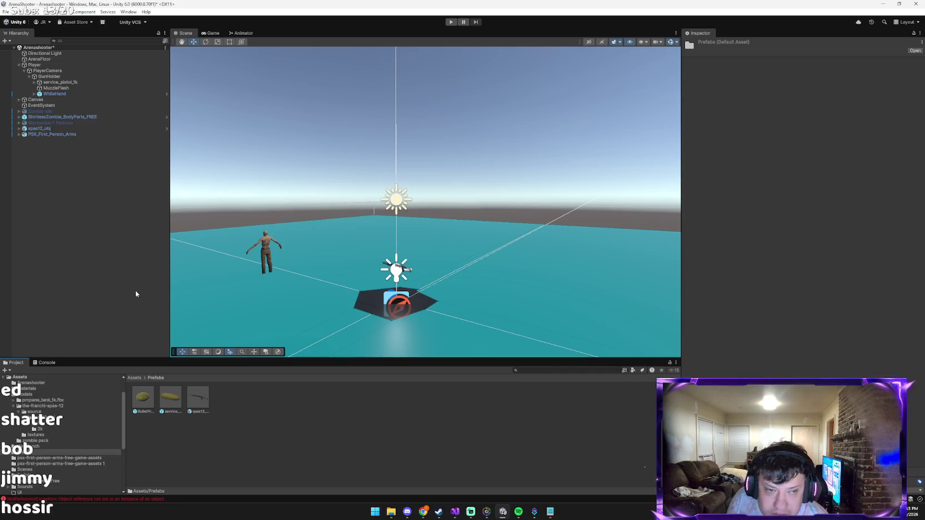
Step: Select spas12_obj and expand it to show its default and MuzzleFlash children
click(39, 128)
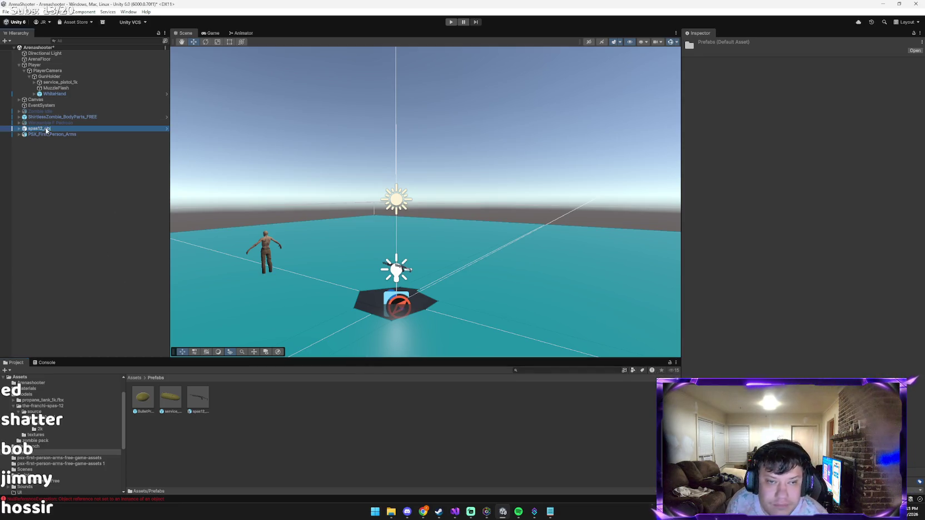
click(393, 419)
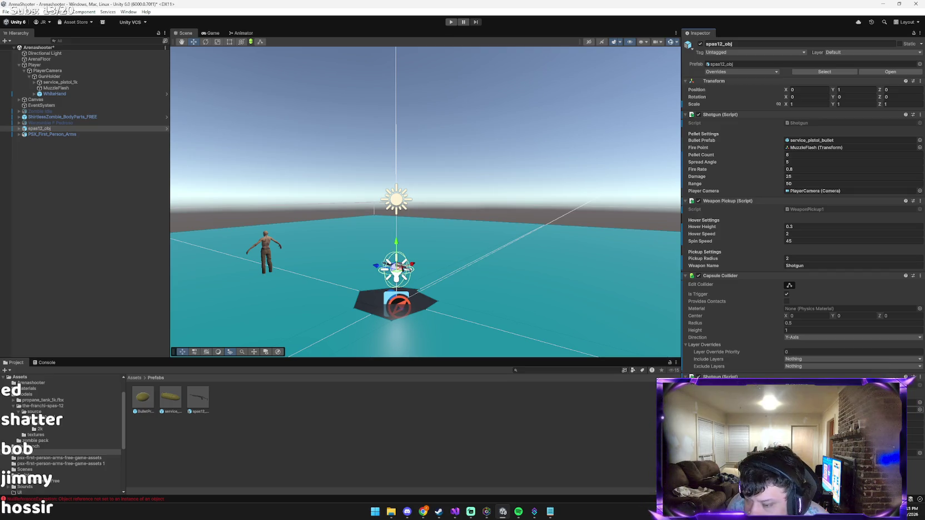
click(39, 128)
click(19, 129)
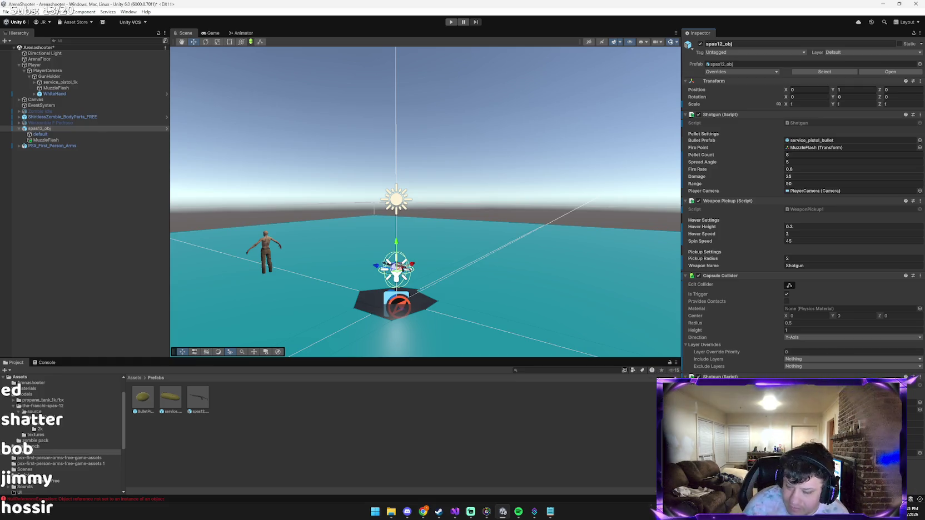
key(alt+Tab)
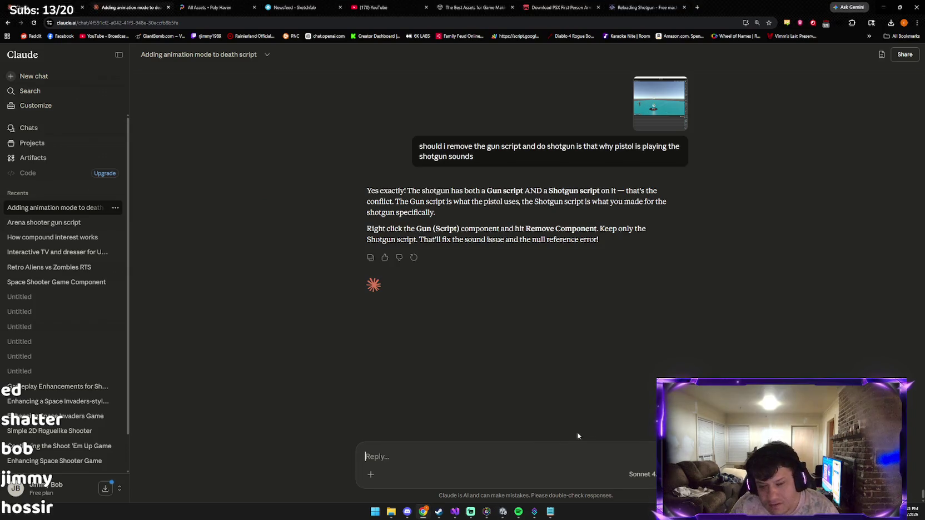
Step: Send Claude a scene screenshot saying it's done and asking where the sounds went
key(ctrl+v)
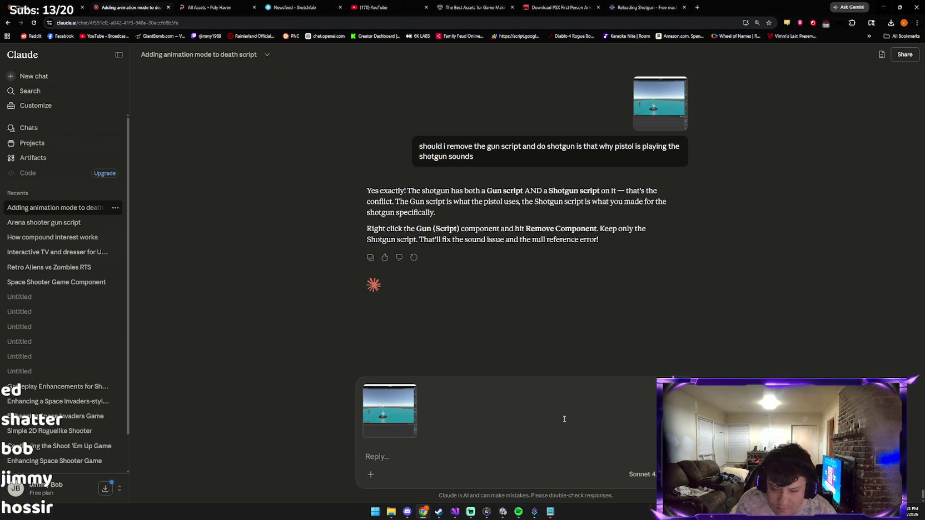
text(done~!)
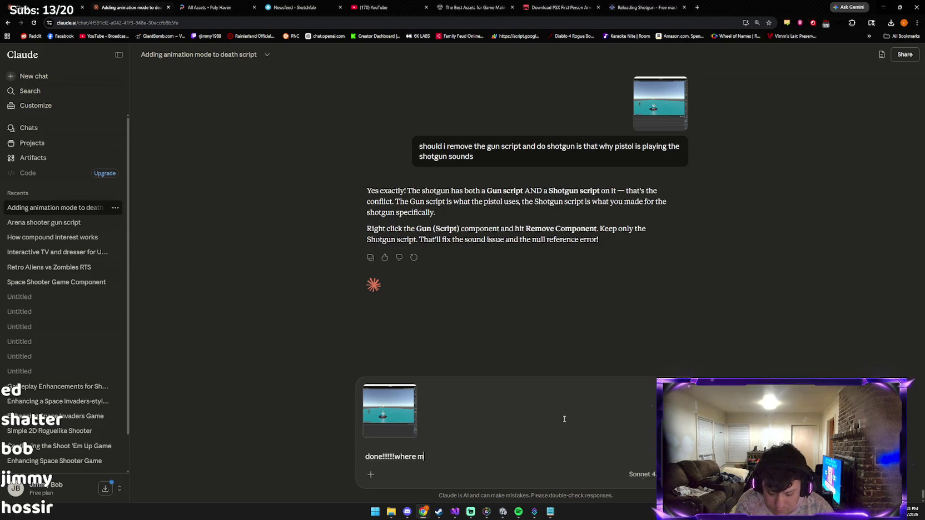
text(nds g)
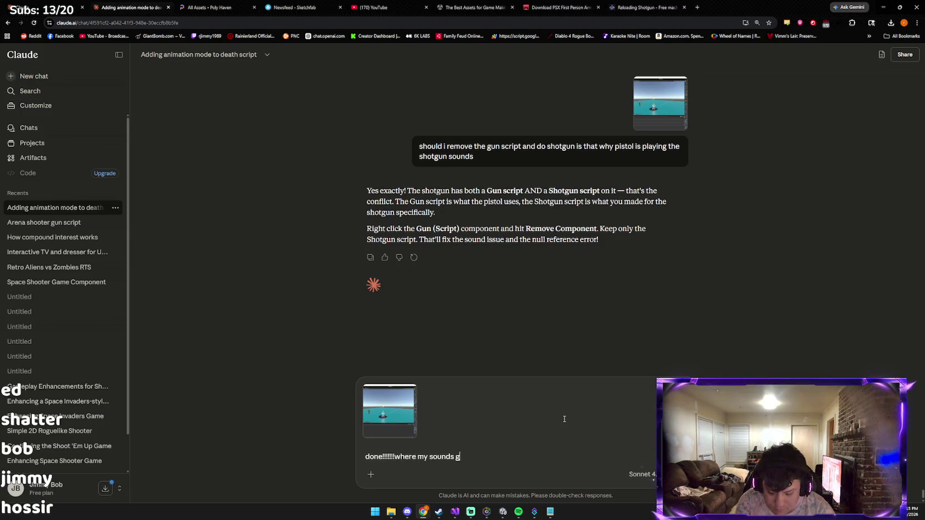
text(ogh)
key(Return)
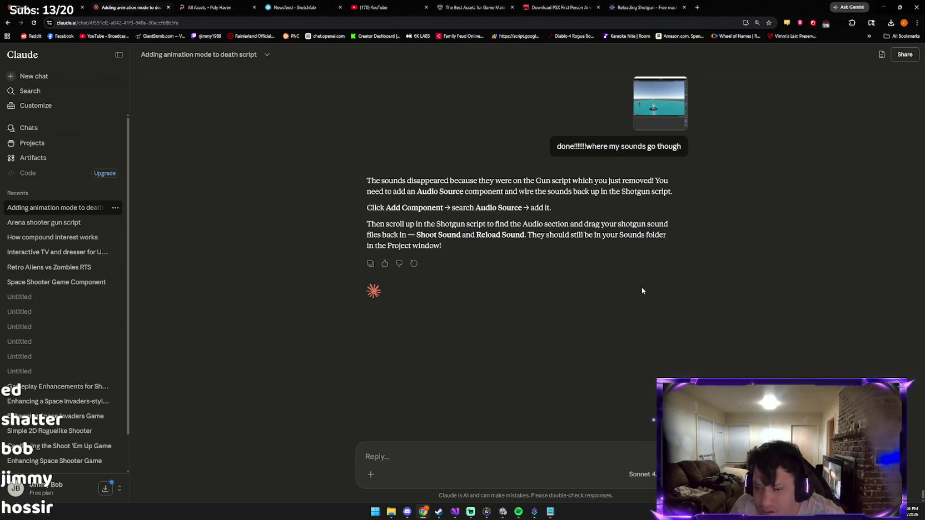
key(alt+Tab)
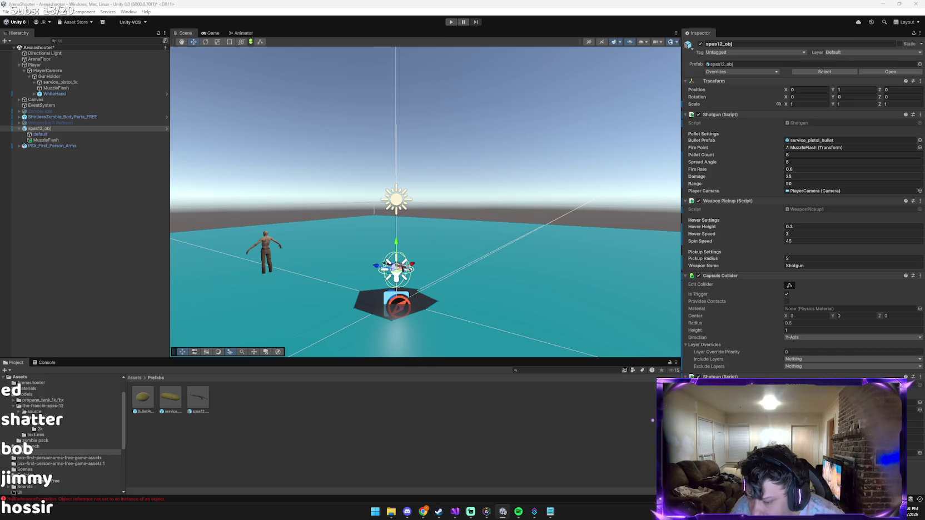
Step: Scroll spas12_obj's Inspector to its Audio Source and paste that screenshot into a Claude reply
scroll(801, 222, down, 3)
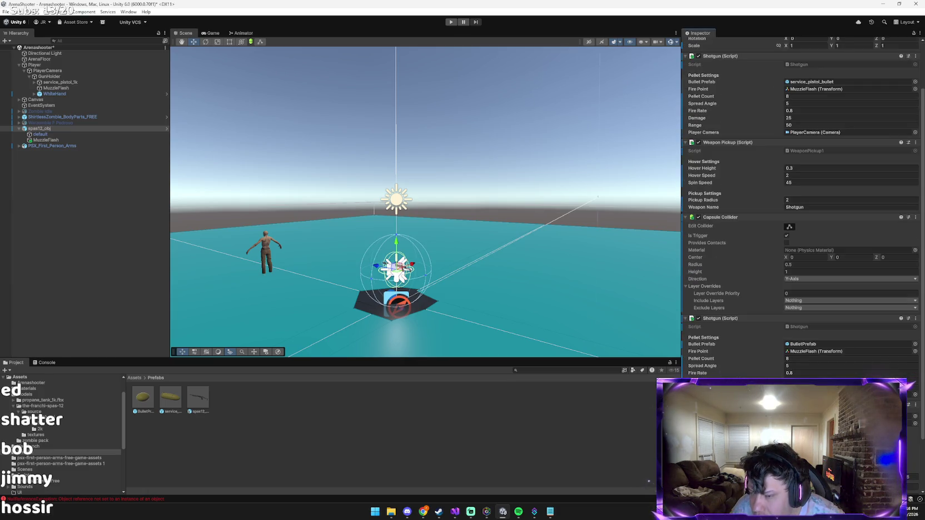
scroll(801, 262, down, 3)
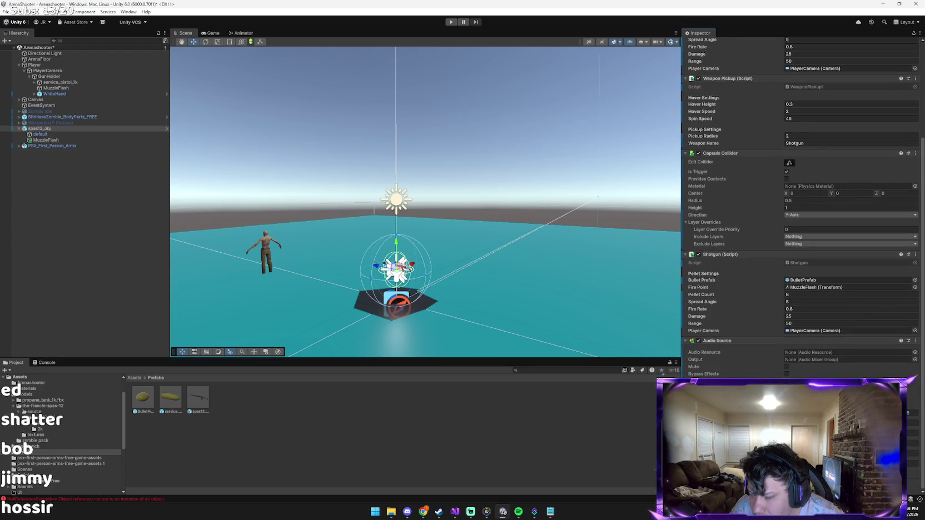
key(alt+Tab)
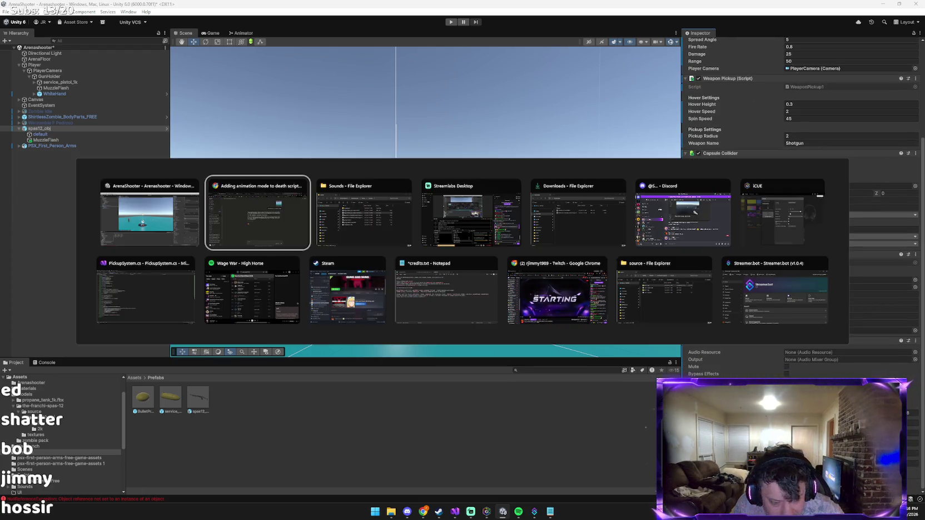
key(ctrl+v)
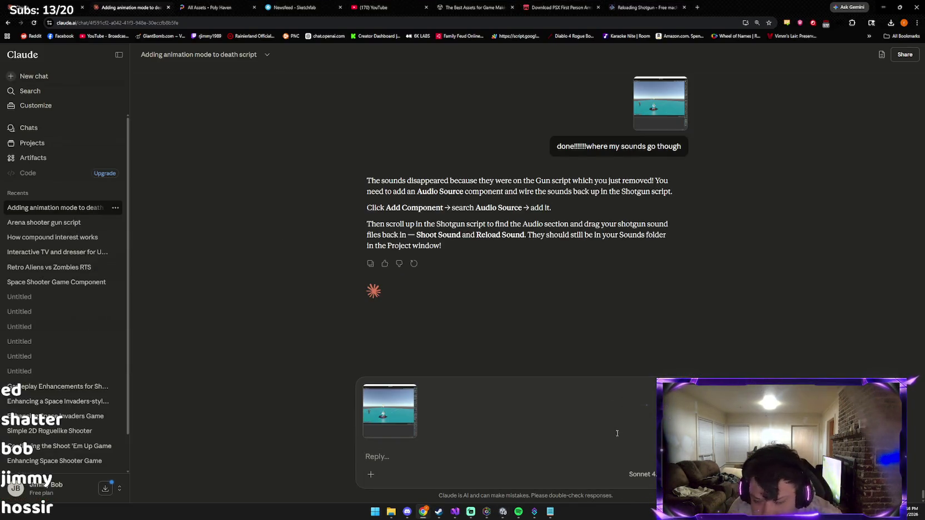
Step: Send the Audio Source screenshot to Claude, then switch to Visual Studio
key(Return)
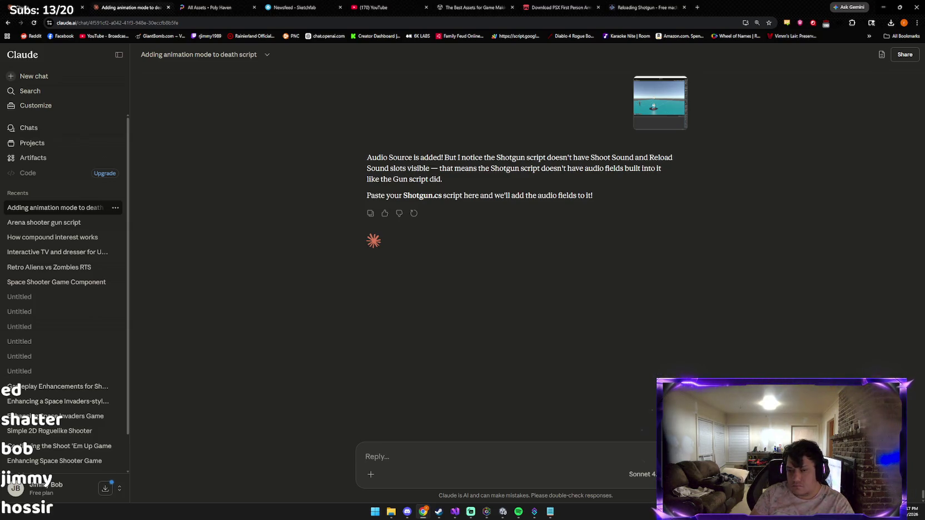
key(alt+Tab)
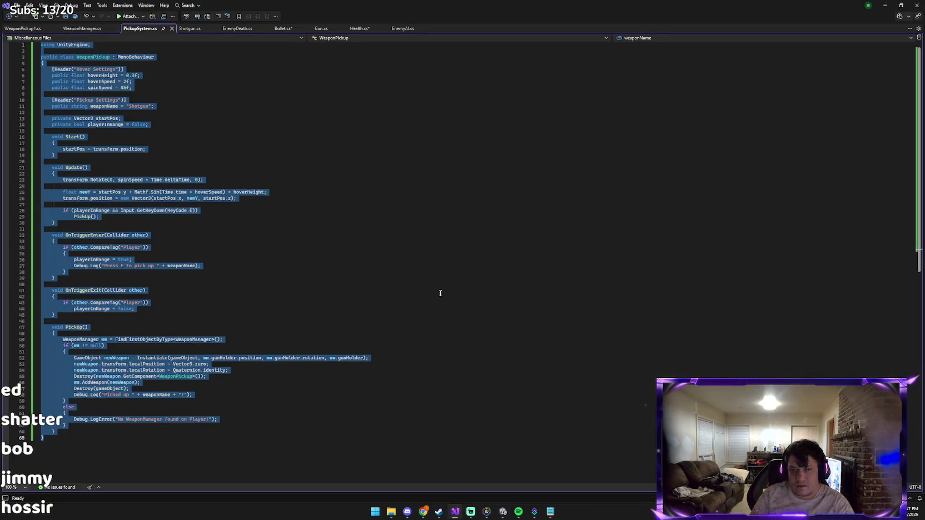
Step: Bring up the Shotgun.cs tab in Visual Studio and paste its full code into Claude's reply
click(199, 28)
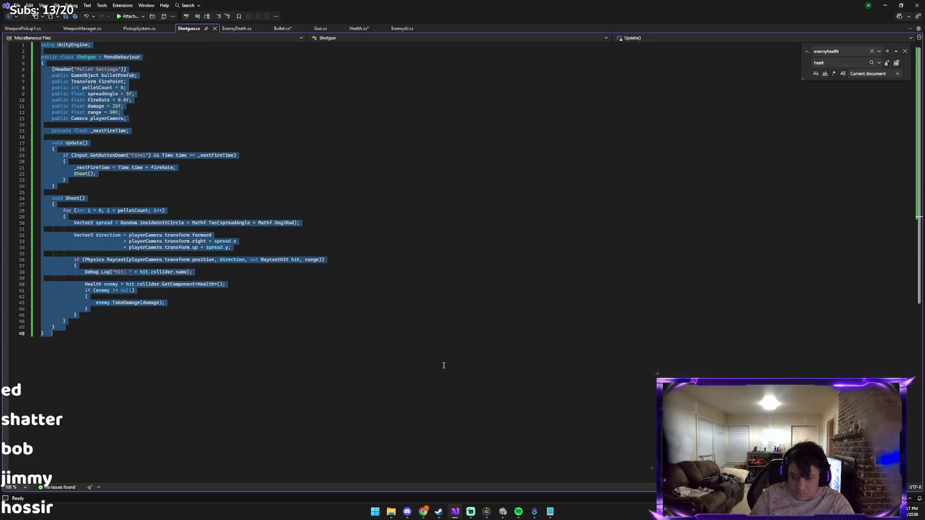
click(427, 505)
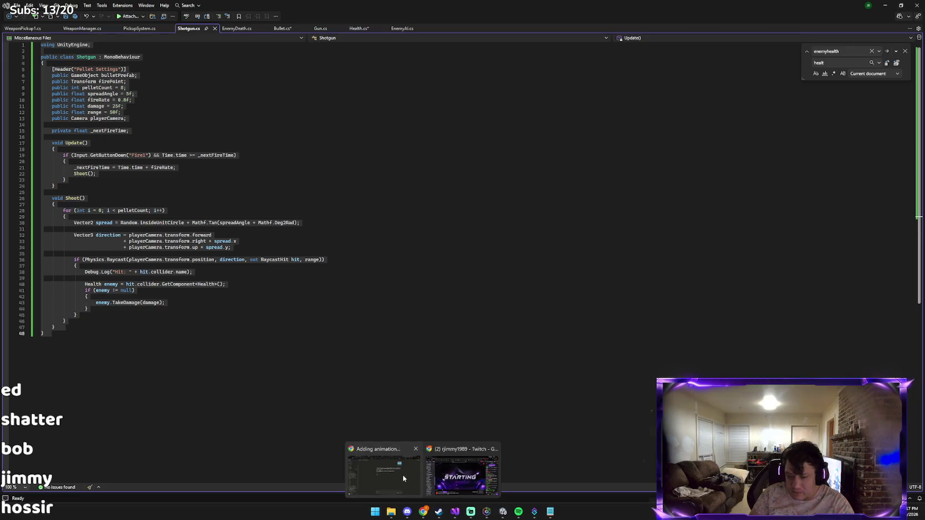
click(403, 475)
key(ctrl+v)
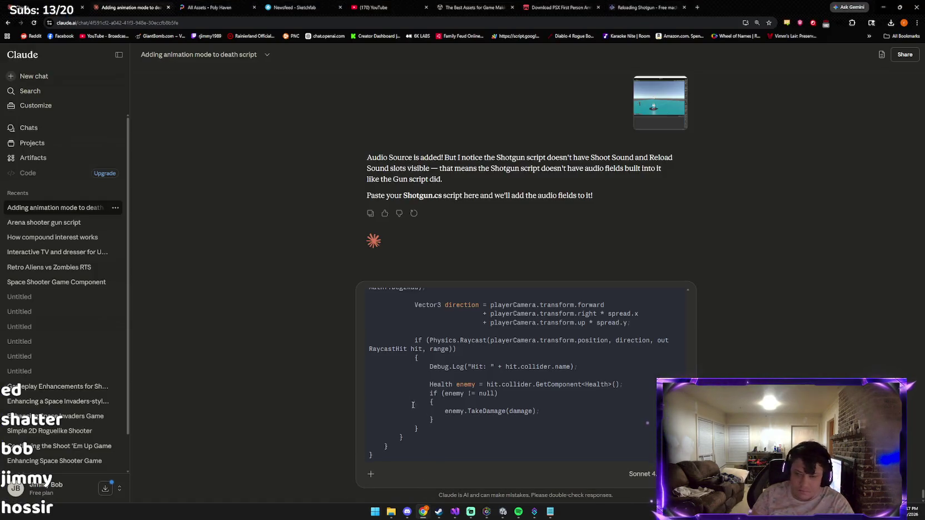
Step: Send Shotgun.cs, copy Claude's revised script with shootSound and reloadSound fields, and return to Unity
key(Return)
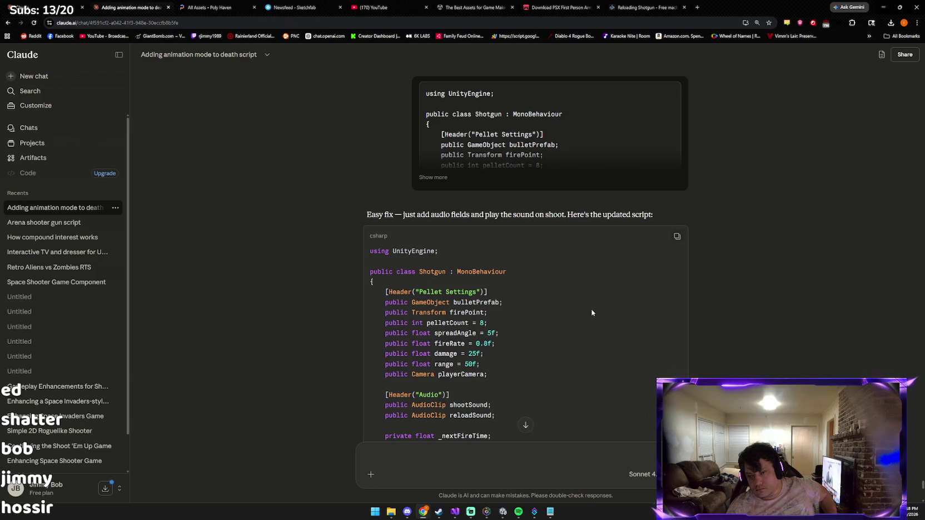
scroll(556, 353, down, 3)
click(676, 86)
scroll(566, 372, down, 6)
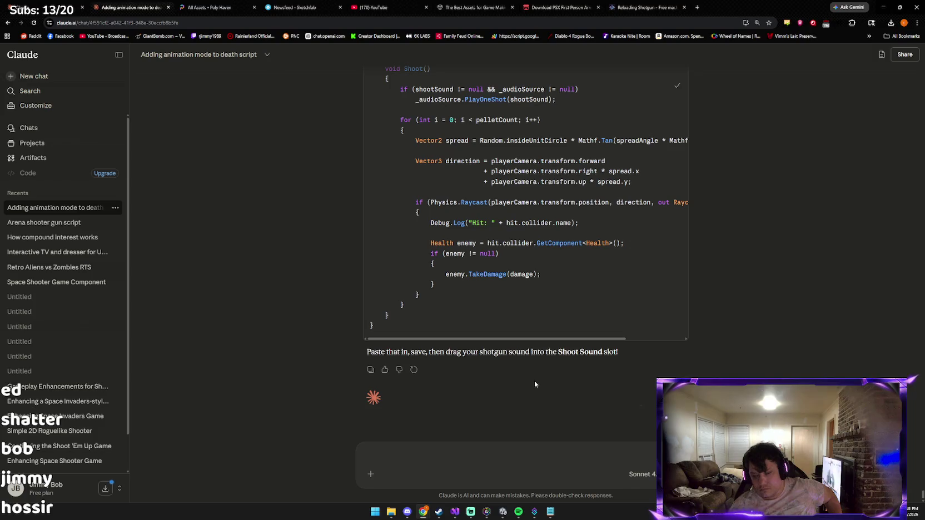
click(504, 512)
Step: Replace Shotgun.cs with the updated audio-field version, save it, and return to Unity
mouse_move(455, 512)
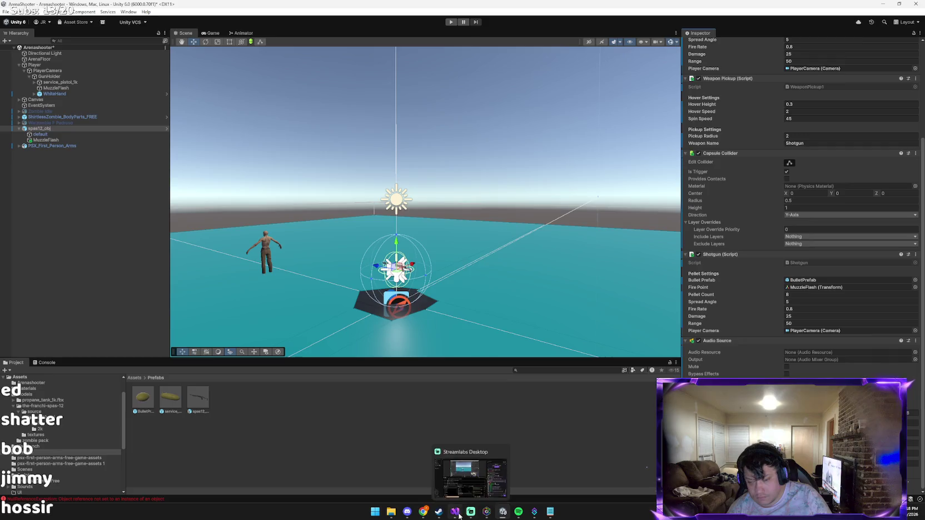
click(454, 456)
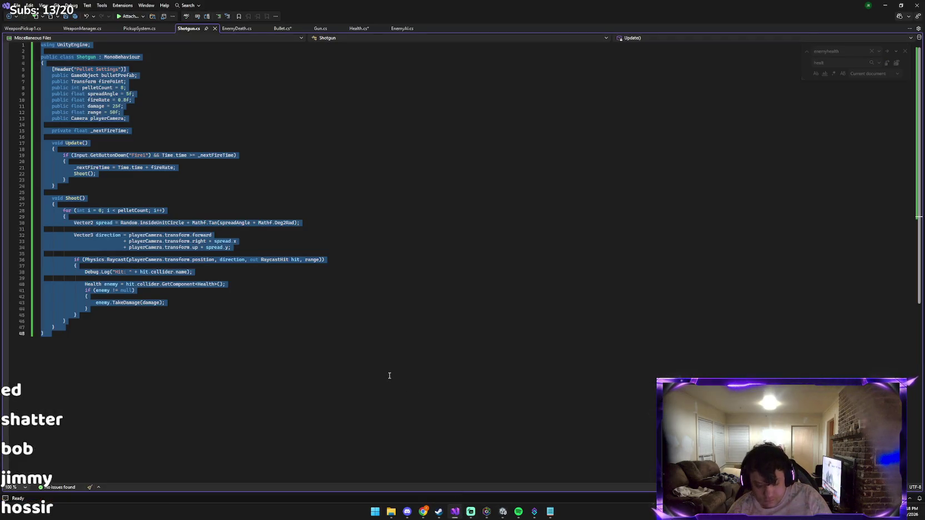
key(ctrl+v)
key(ctrl+s)
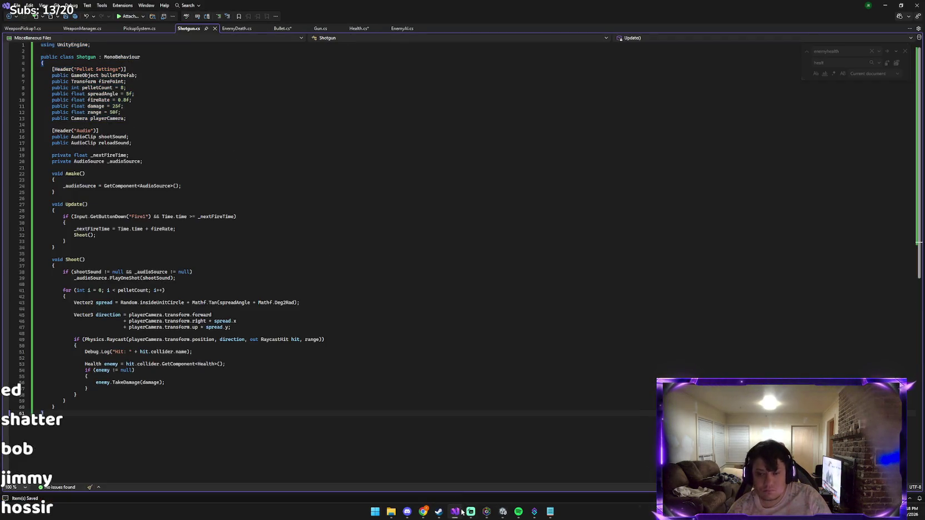
click(503, 511)
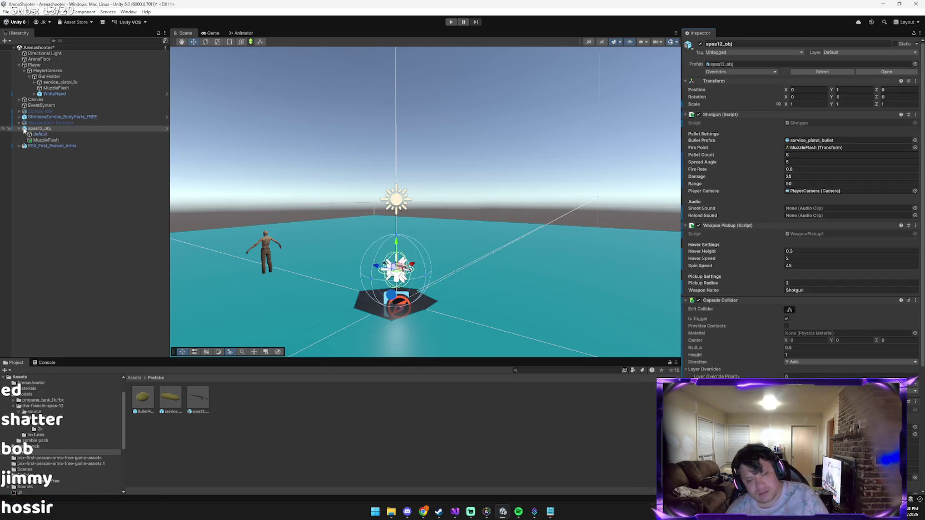
Step: Select spas12_obj and browse from the Assets root into the Sounds folder
click(20, 129)
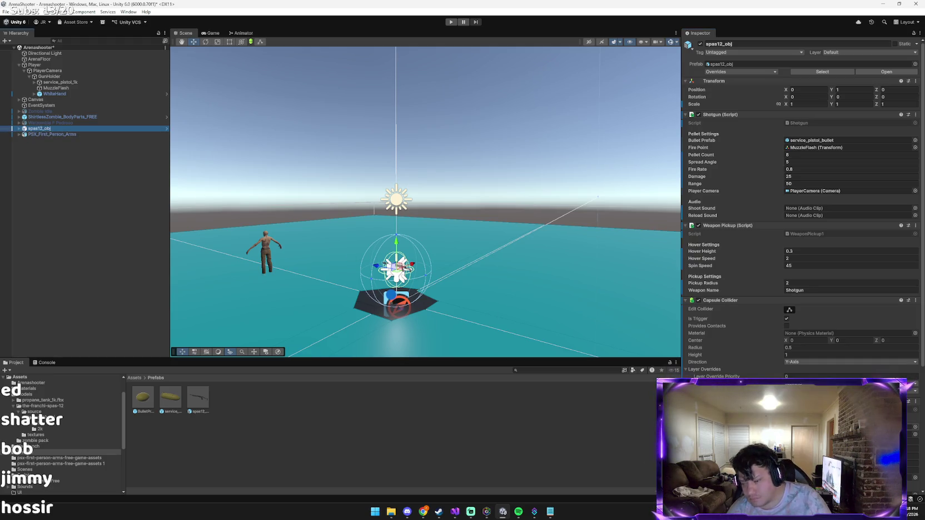
scroll(801, 223, down, 1)
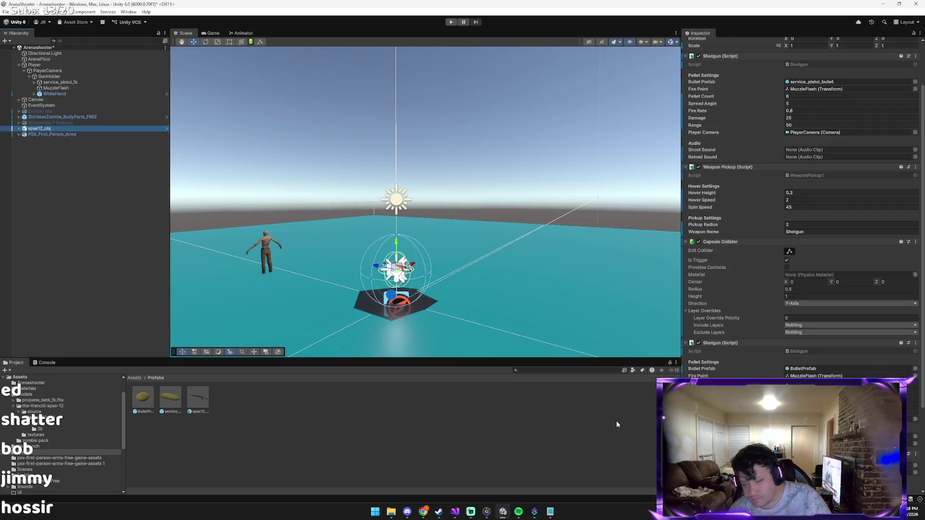
click(138, 379)
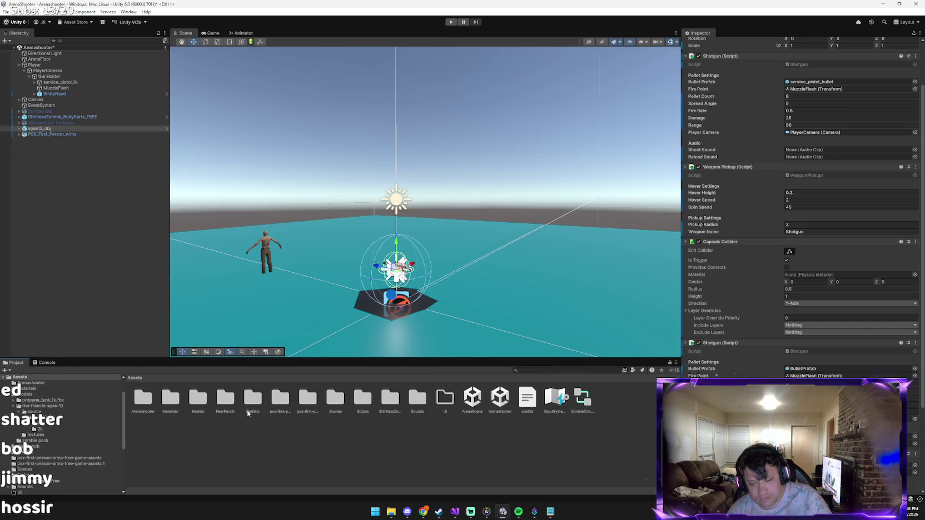
double_click(359, 406)
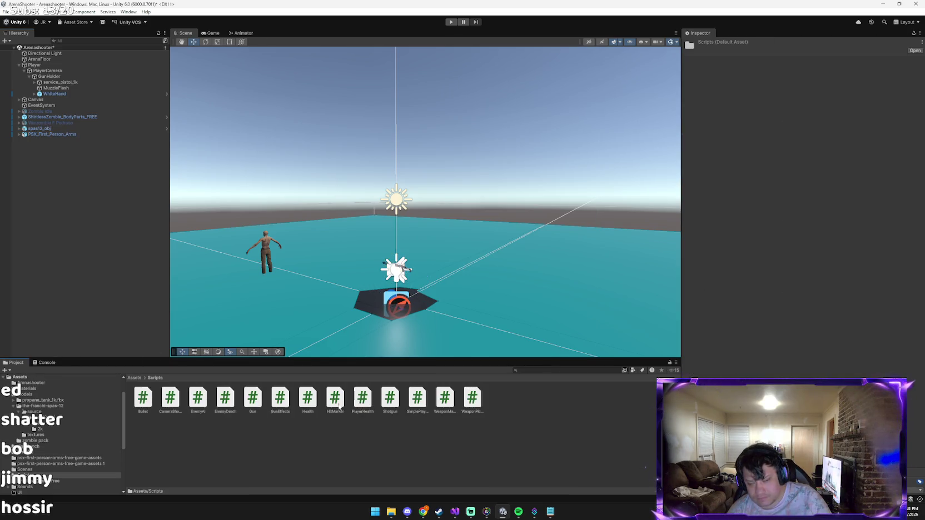
click(135, 377)
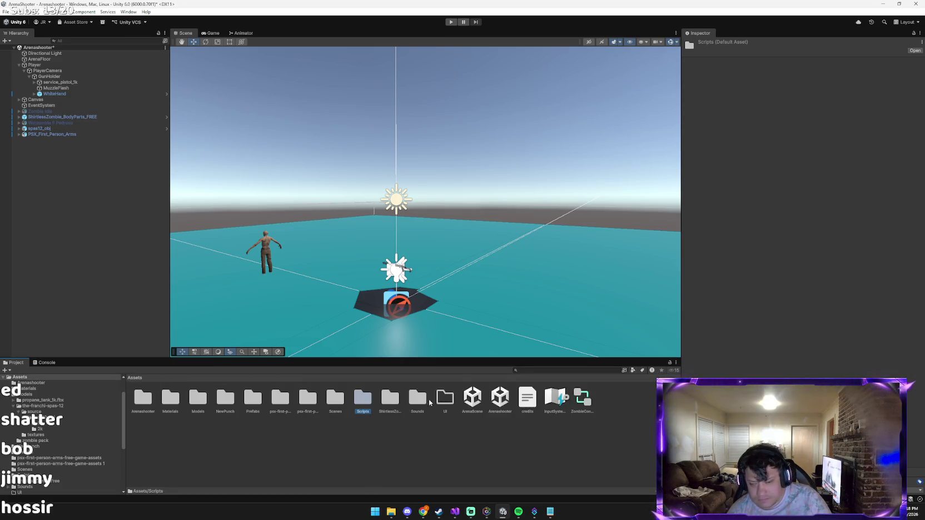
double_click(420, 400)
Step: Reselect spas12_obj and drag the sound clips into the second Shotgun script's audio slots
click(59, 129)
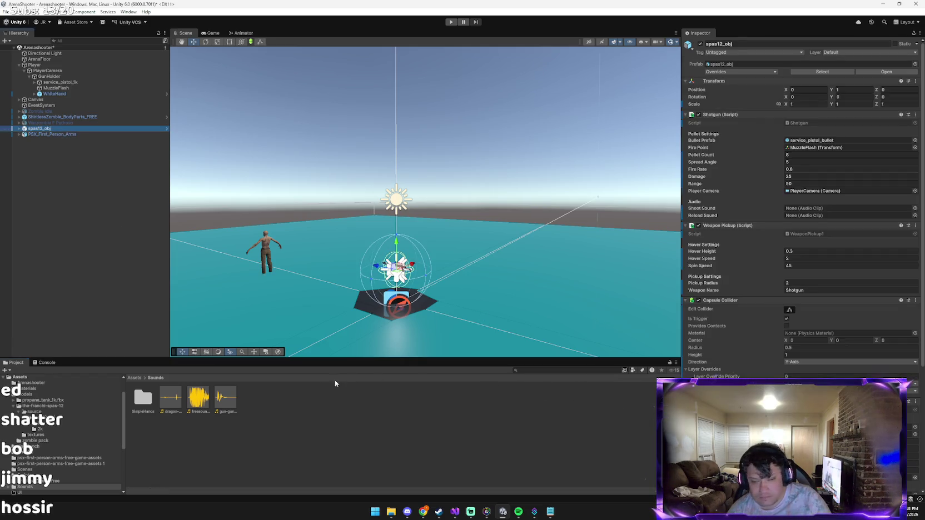
click(206, 403)
scroll(915, 456, down, 3)
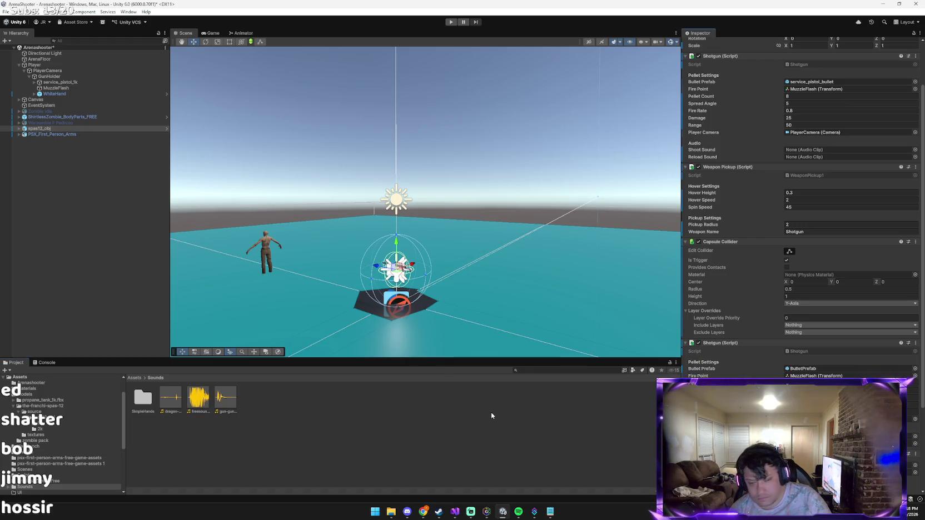
scroll(823, 344, down, 5)
mouse_move(170, 403)
mouse_down()
mouse_move(823, 345)
mouse_move(819, 336)
mouse_up()
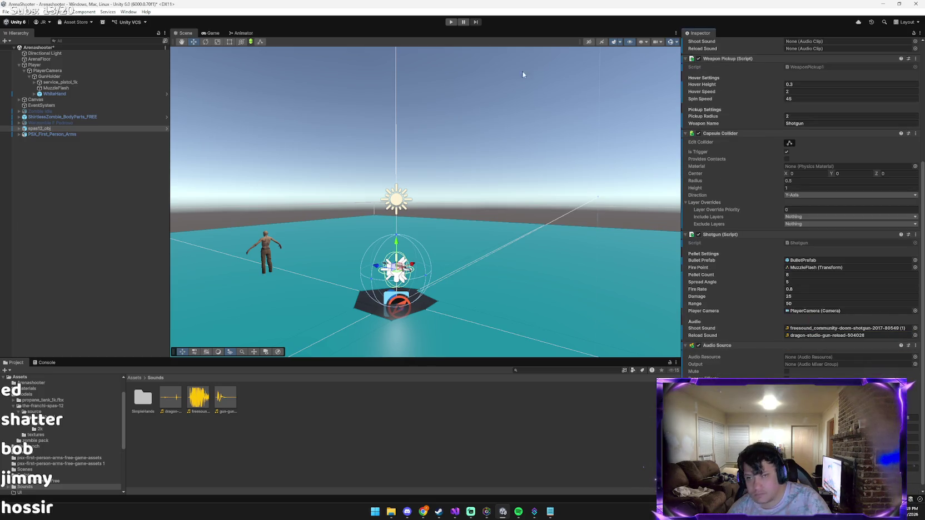
click(450, 22)
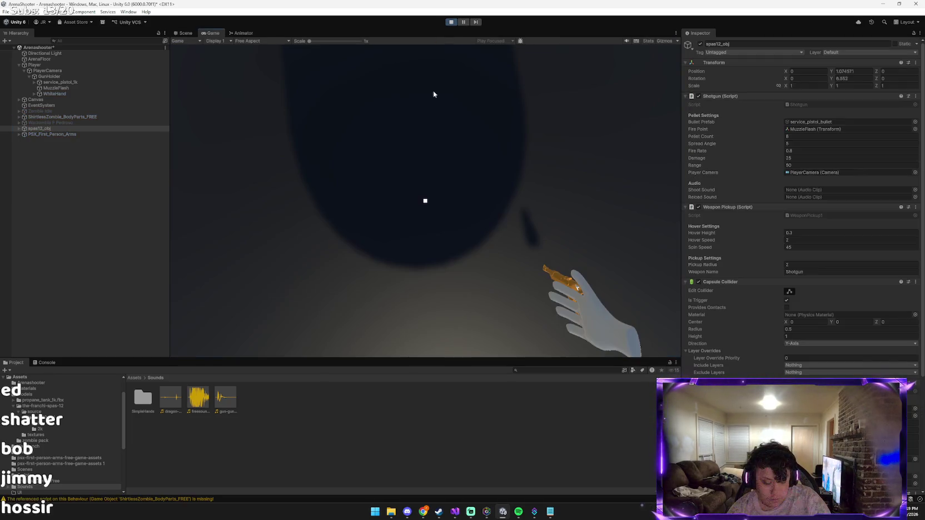
click(433, 90)
click(425, 201)
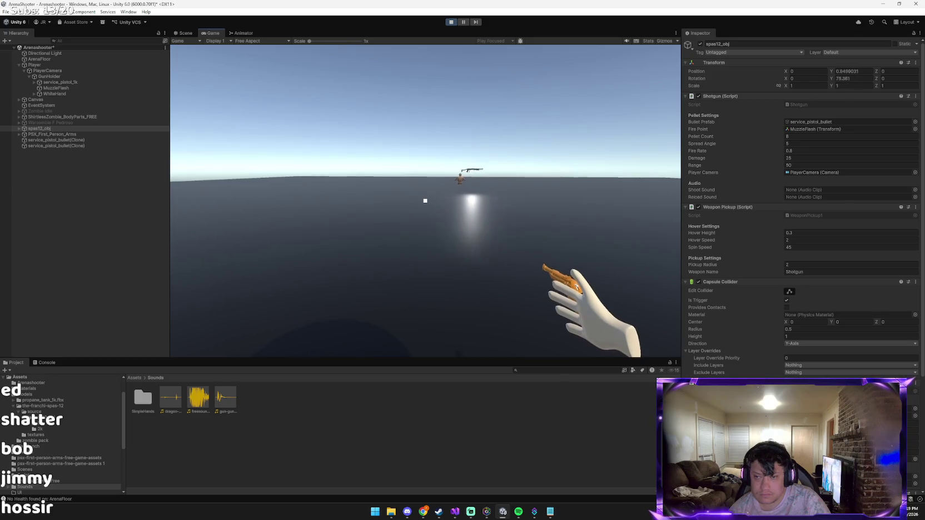
key(w)
key(w)
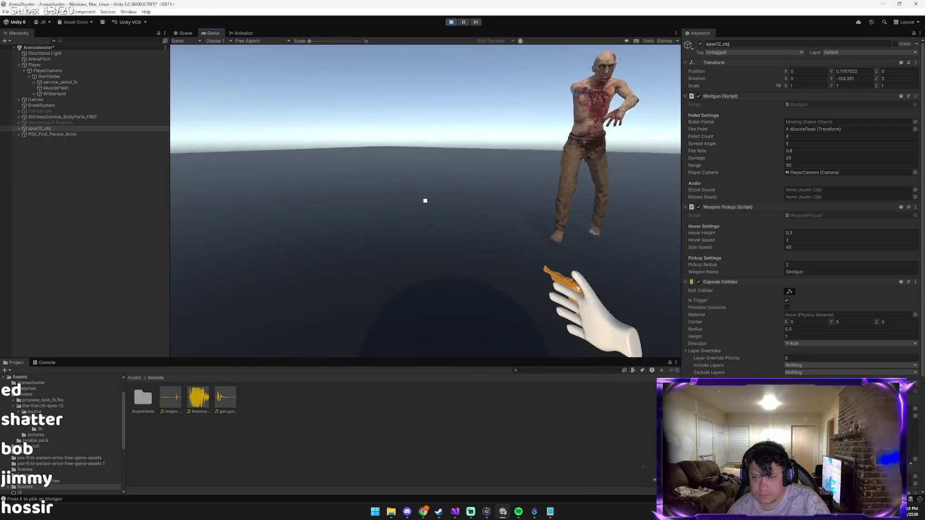
click(426, 201)
click(425, 201)
click(425, 201)
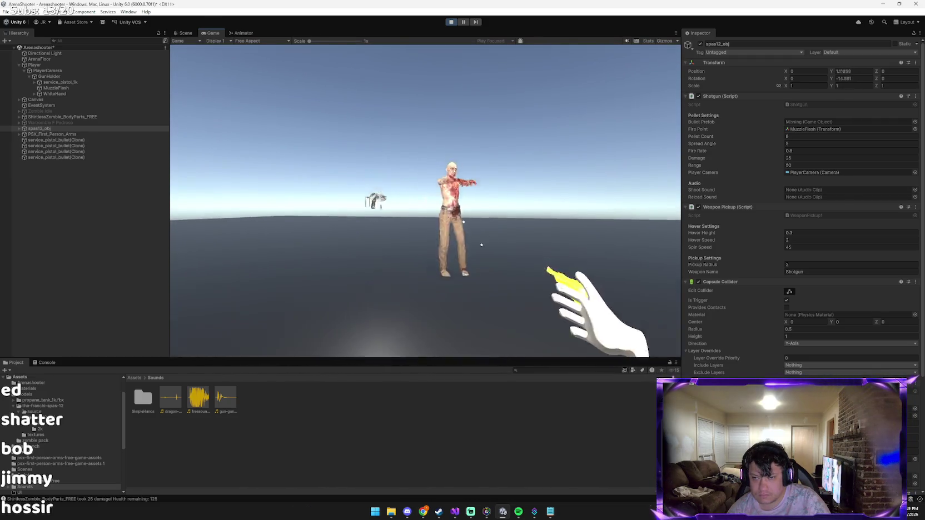
click(426, 201)
click(426, 201)
click(425, 200)
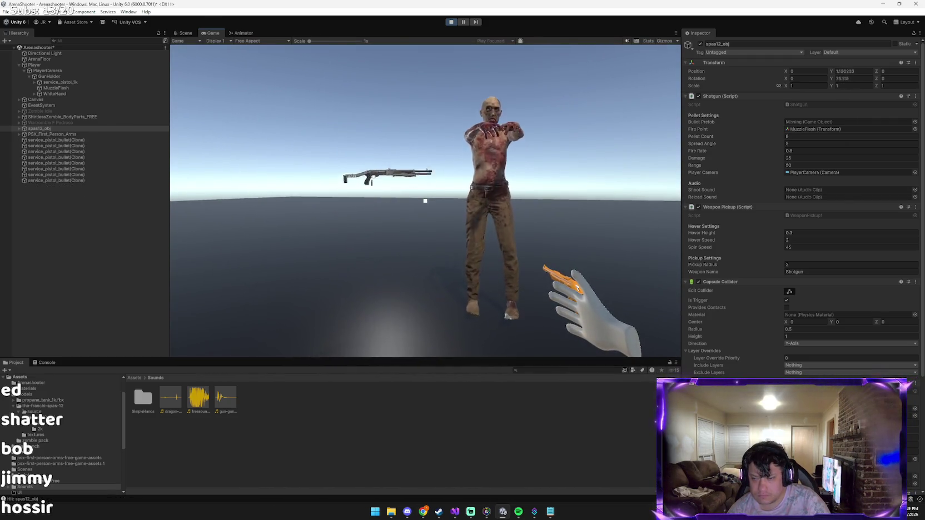
key(Escape)
click(451, 21)
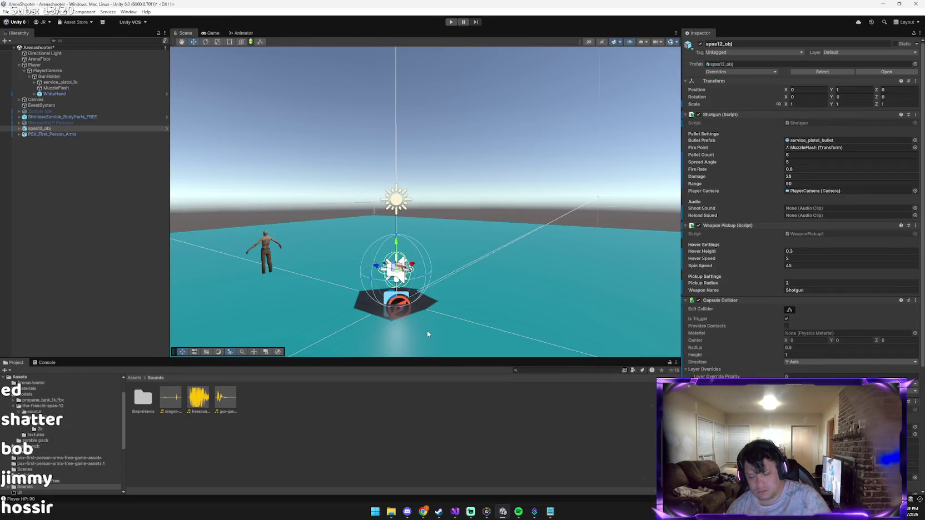
key(alt+Tab)
key(alt+Tab)
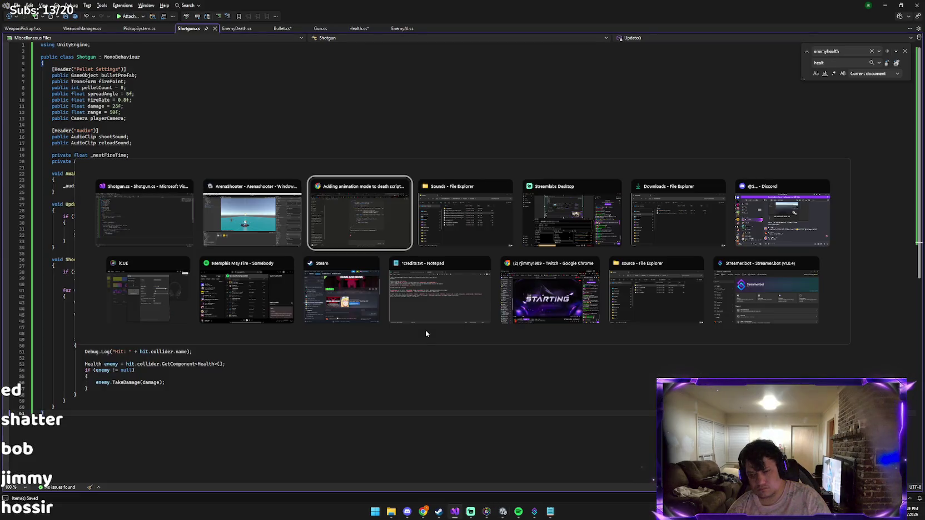
Step: Ask Claude why the pistol plays the shotgun sounds, then return to Unity
text(w)
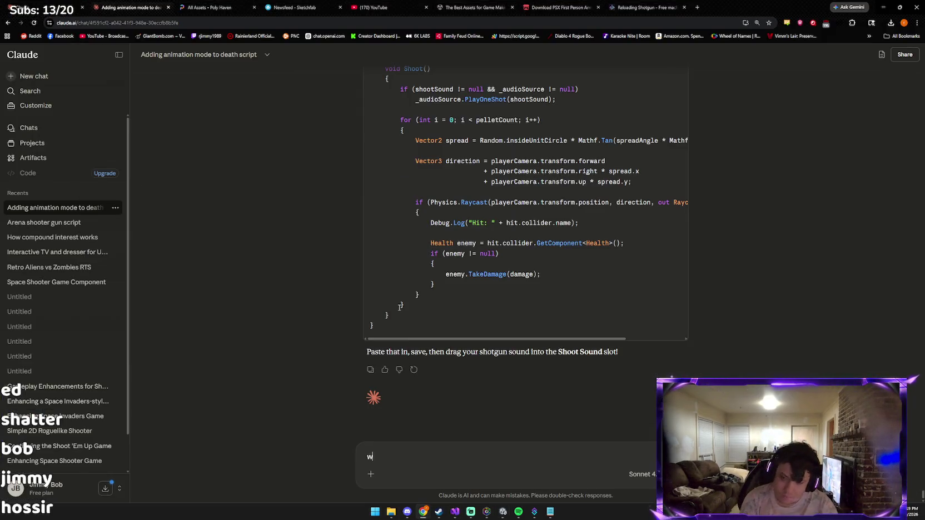
text(hy is the pistol playing the shot)
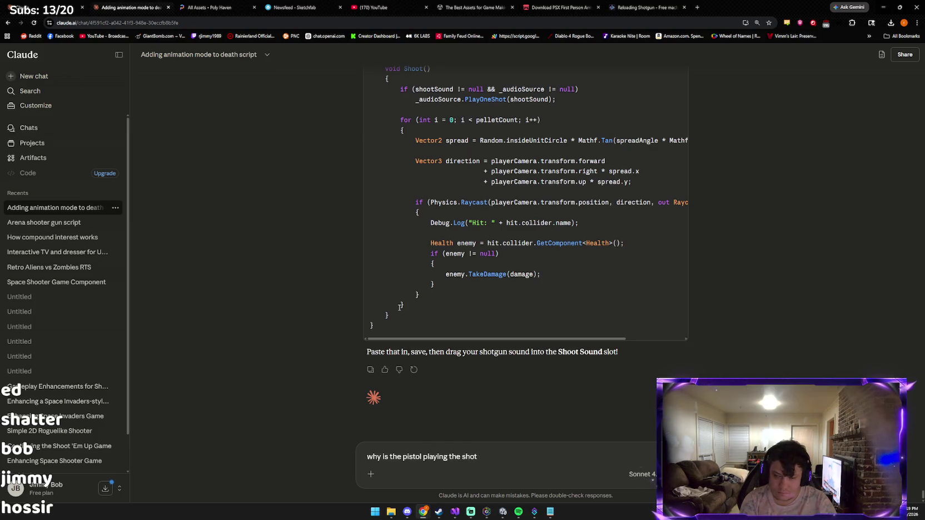
text(sounds)
key(Return)
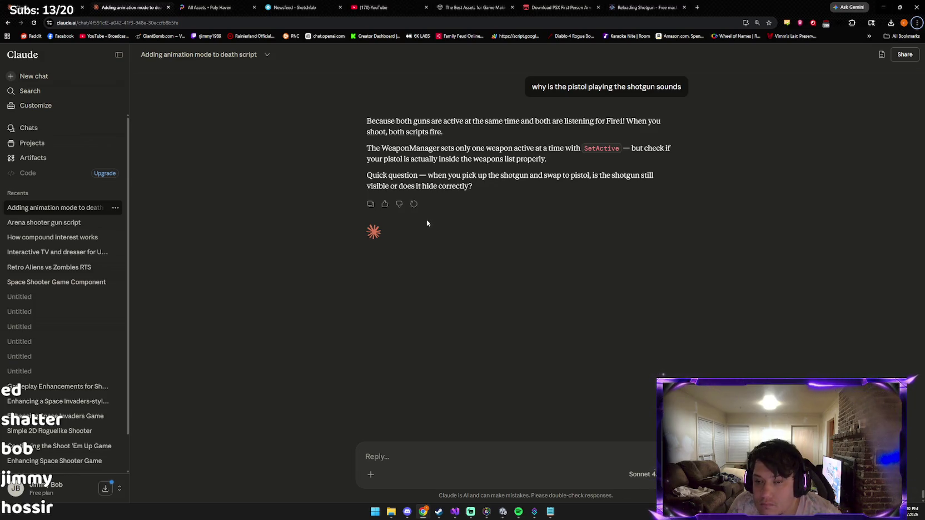
key(alt+Tab)
key(alt+Tab)
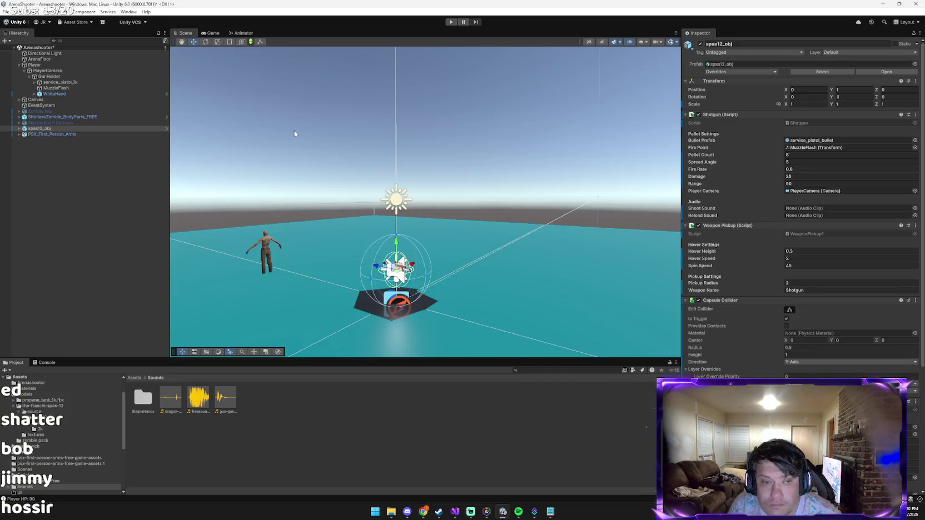
Step: Inspect GunHolder's components and paste an editor screenshot into Claude's reply, starting 'im not sure'
click(49, 77)
click(851, 336)
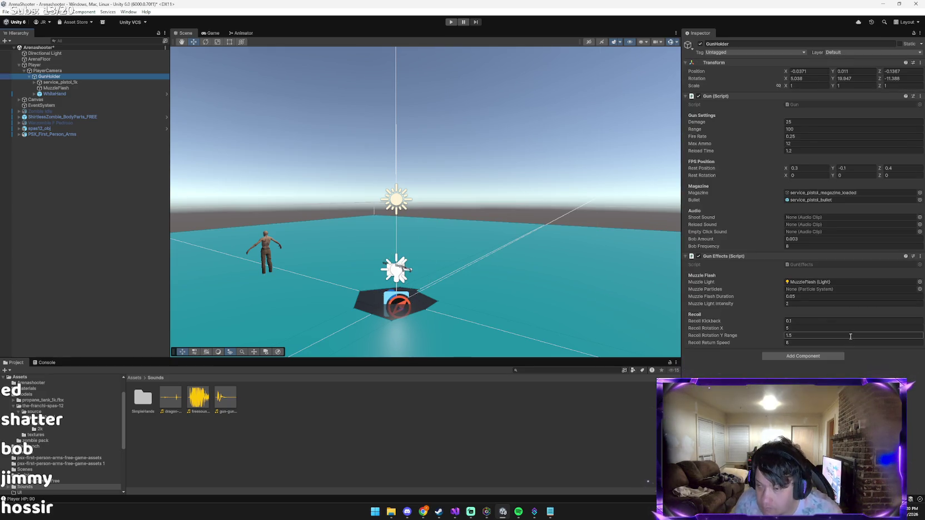
key(alt+Tab)
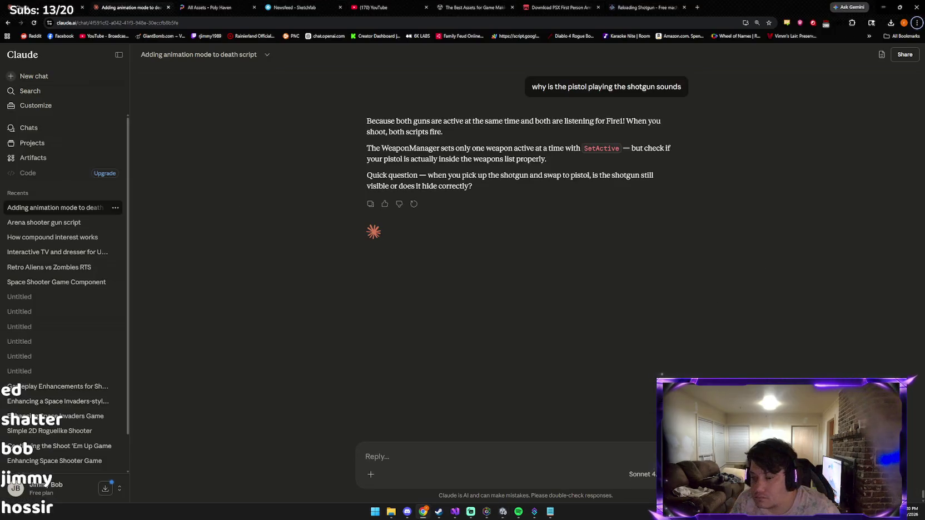
key(ctrl+v)
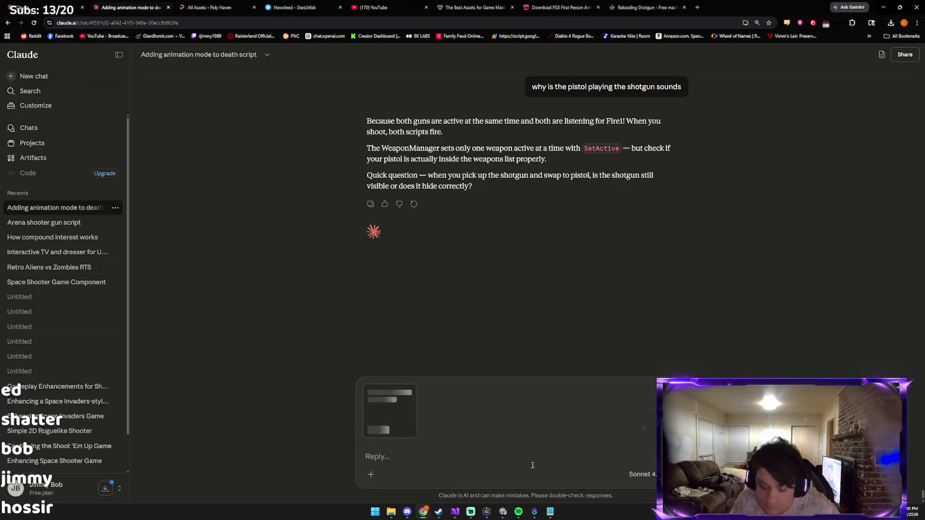
text(im not sure hha)
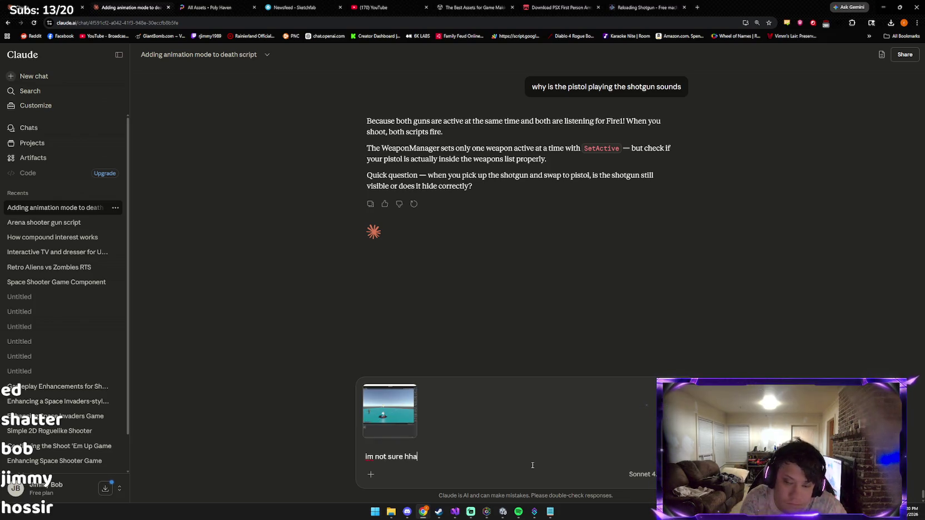
Step: Send the screenshot reply to Claude, then go back to Unity after reading its advice
key(Return)
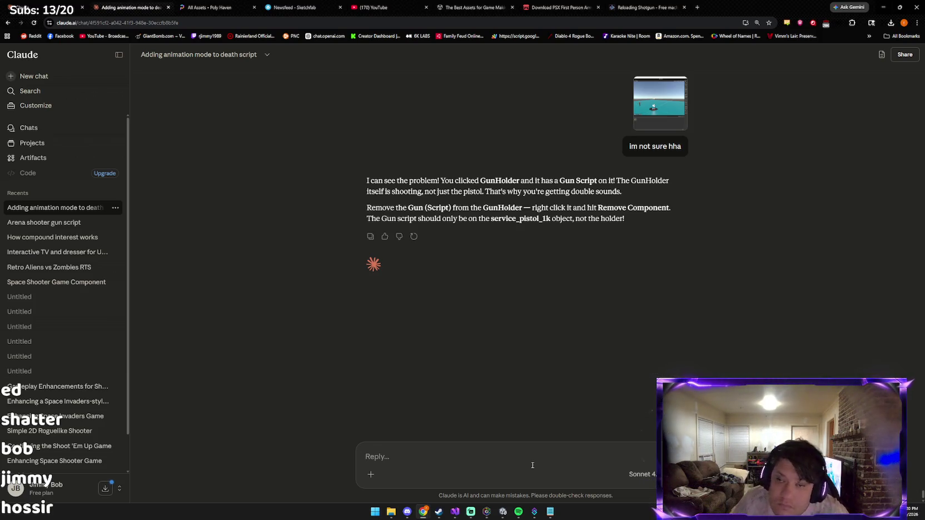
key(alt+Tab)
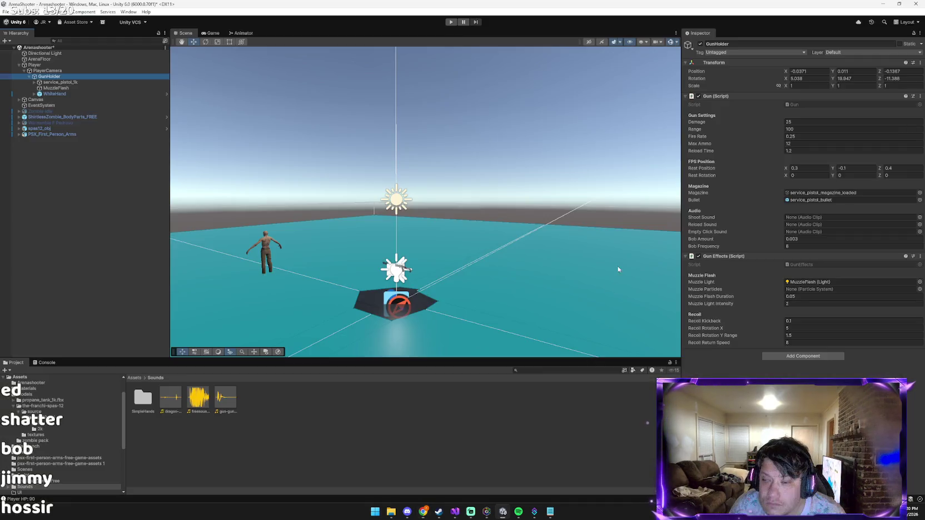
Step: Remove the Gun script component from GunHolder
right_click(794, 258)
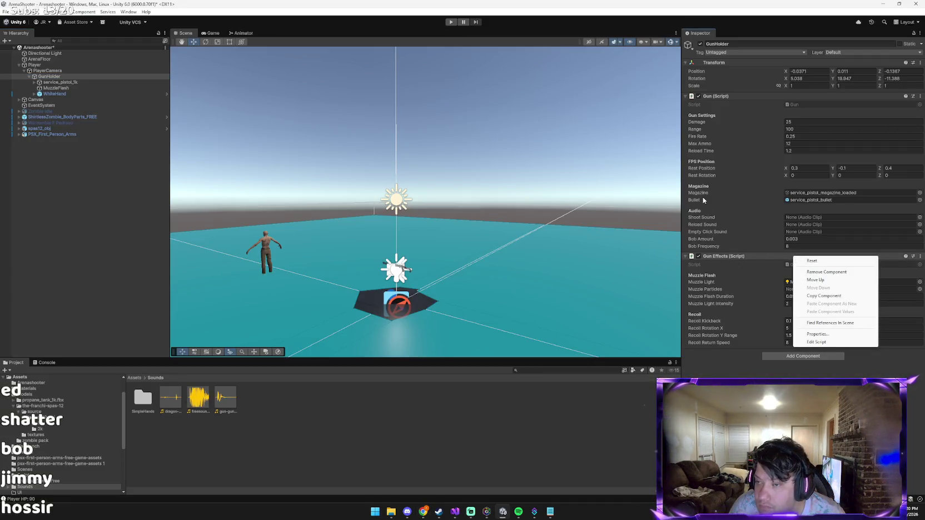
right_click(735, 95)
right_click(735, 95)
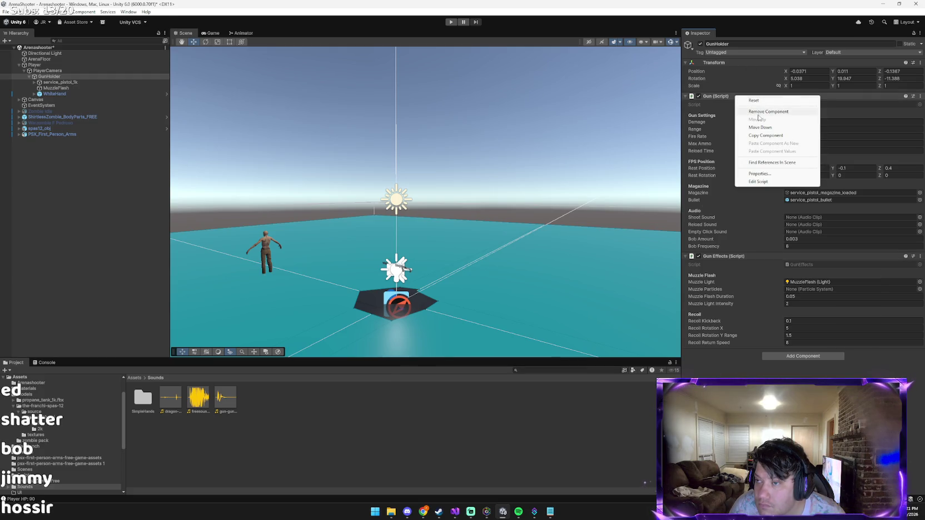
click(767, 111)
key(alt+Tab)
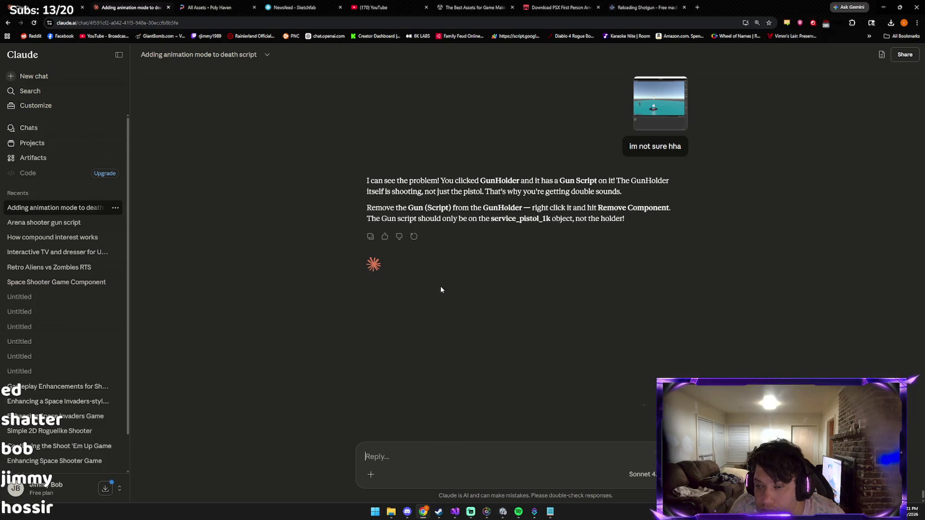
Step: Review service_pistol_1k's components, opening and dismissing Add Component without adding anything
key(alt+Tab)
click(61, 82)
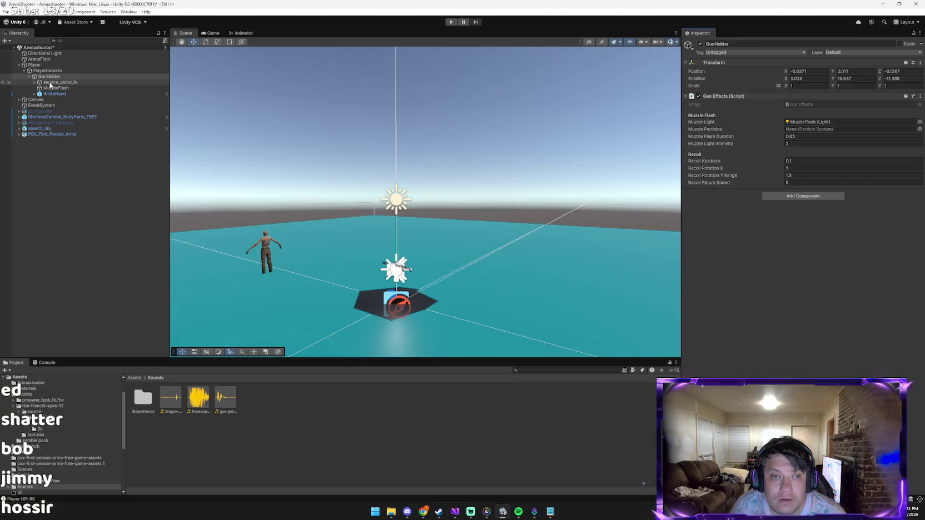
click(779, 356)
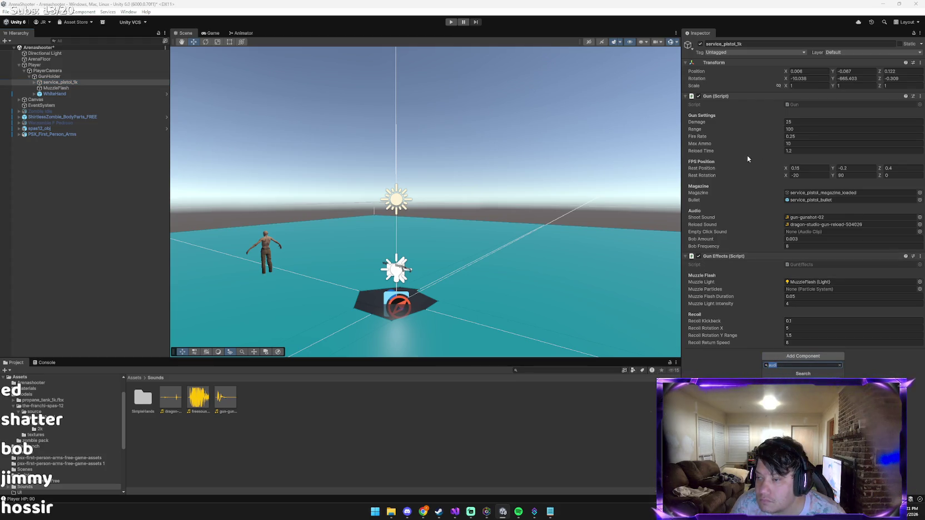
click(633, 138)
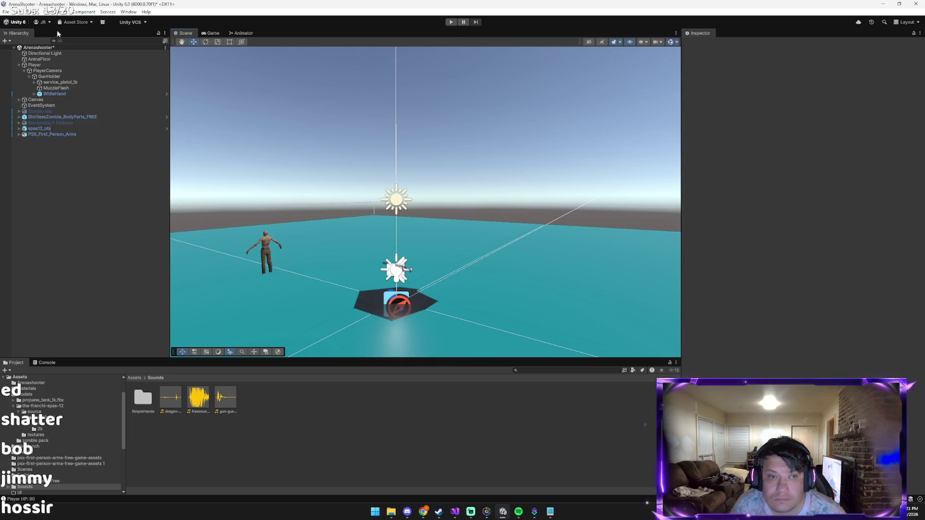
click(76, 83)
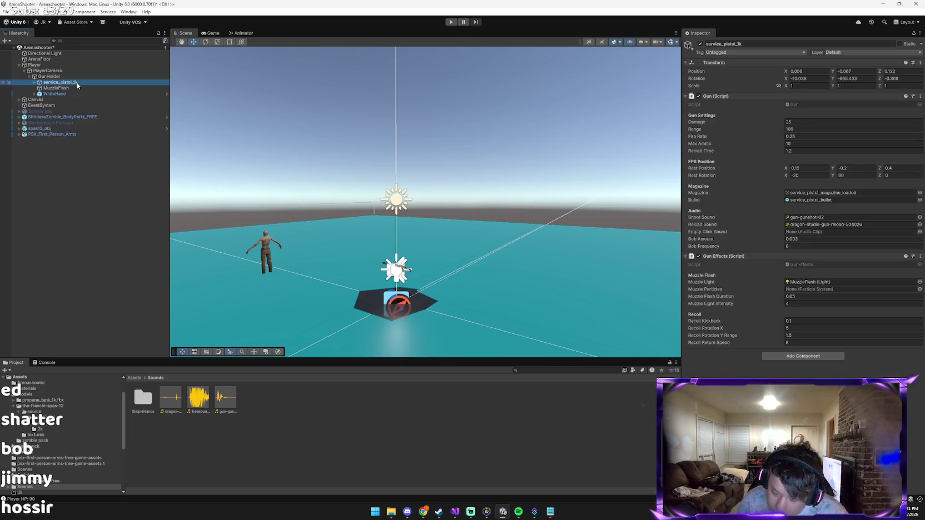
key(alt+Tab)
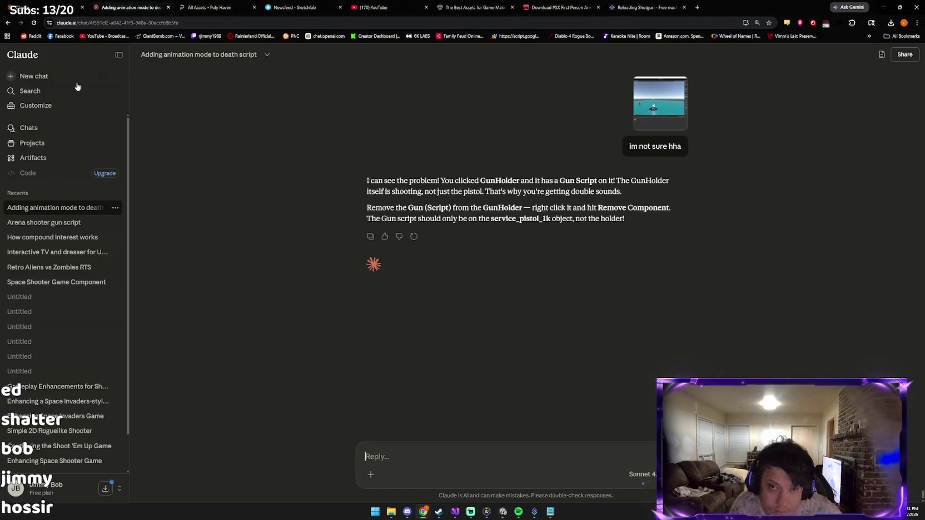
Step: Paste the screenshot and send Claude the message 'it was on both!'
key(ctrl+v)
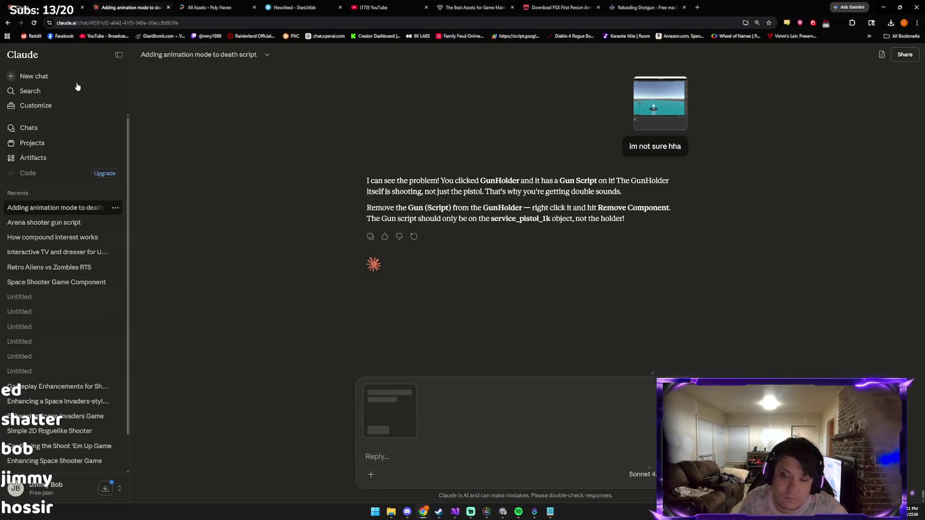
text(it was o)
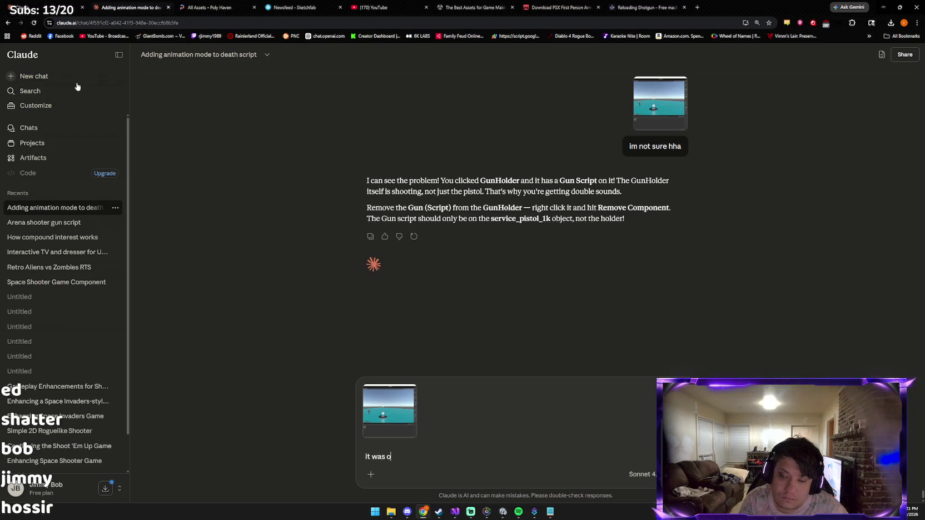
text(n both!)
key(Return)
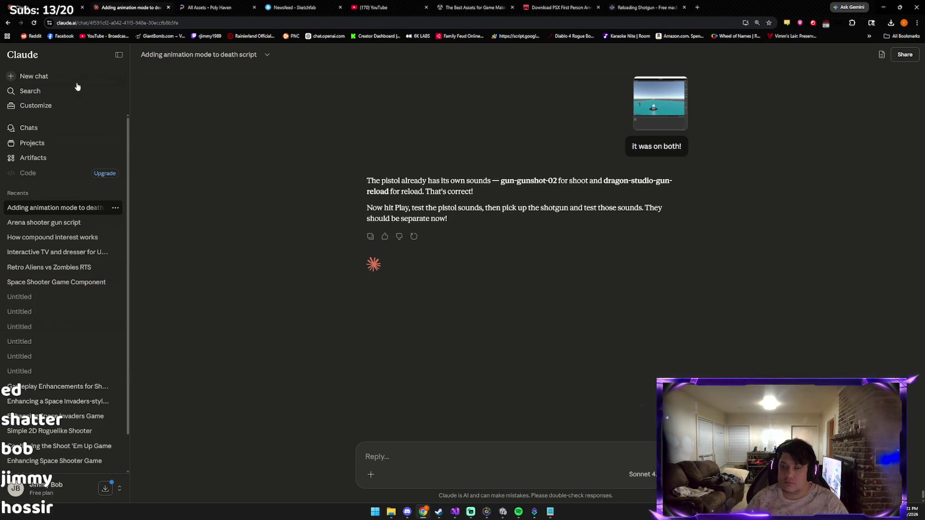
key(alt+Tab)
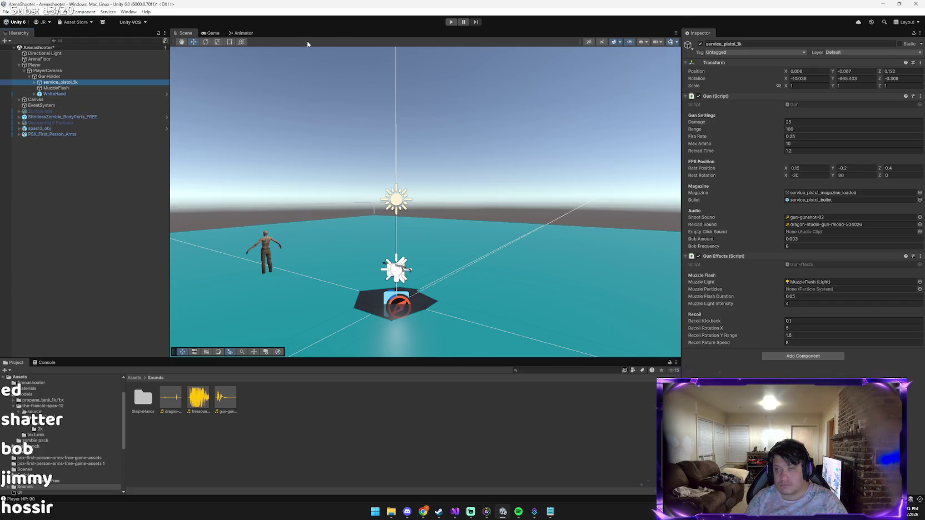
key(ctrl+p)
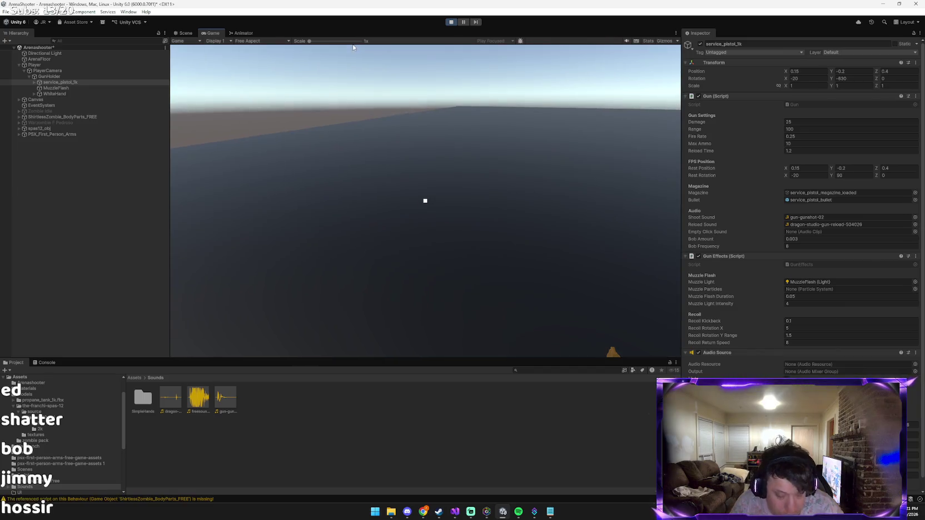
click(353, 47)
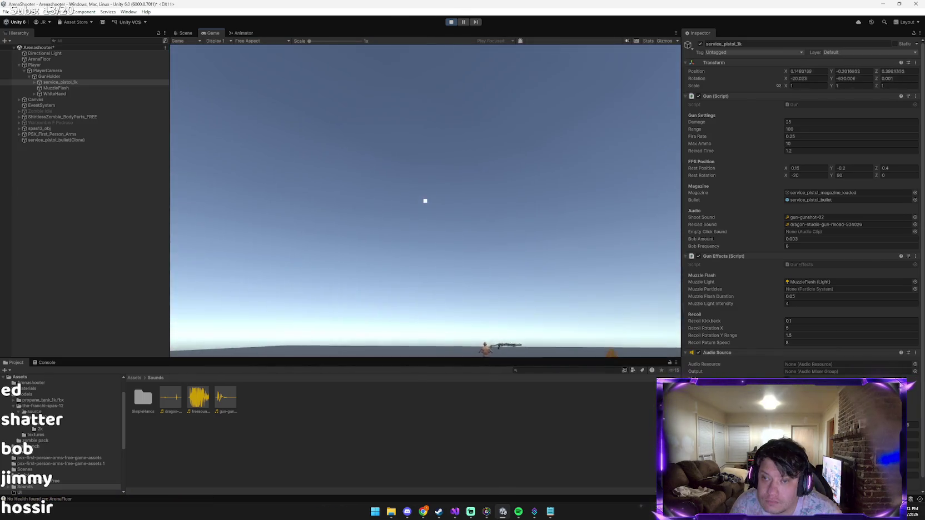
click(425, 201)
key(w)
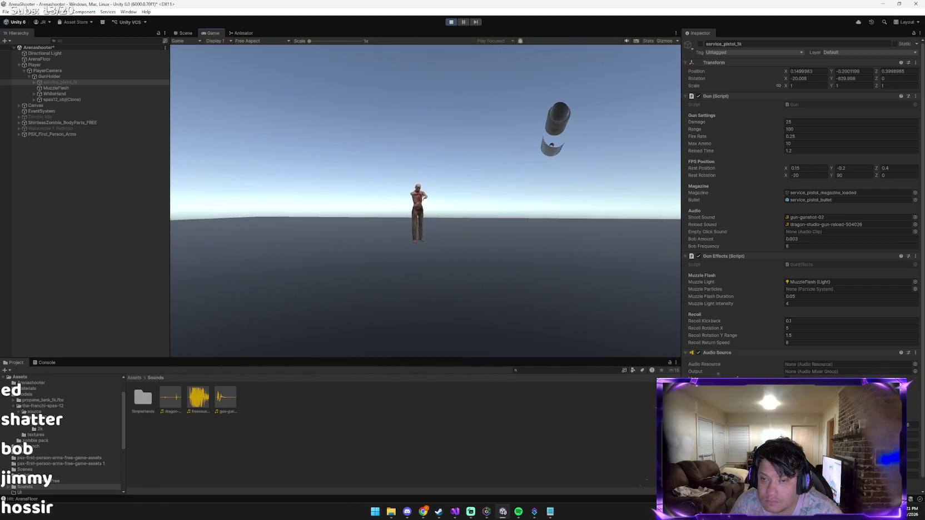
click(426, 201)
click(425, 201)
click(425, 201)
click(425, 201)
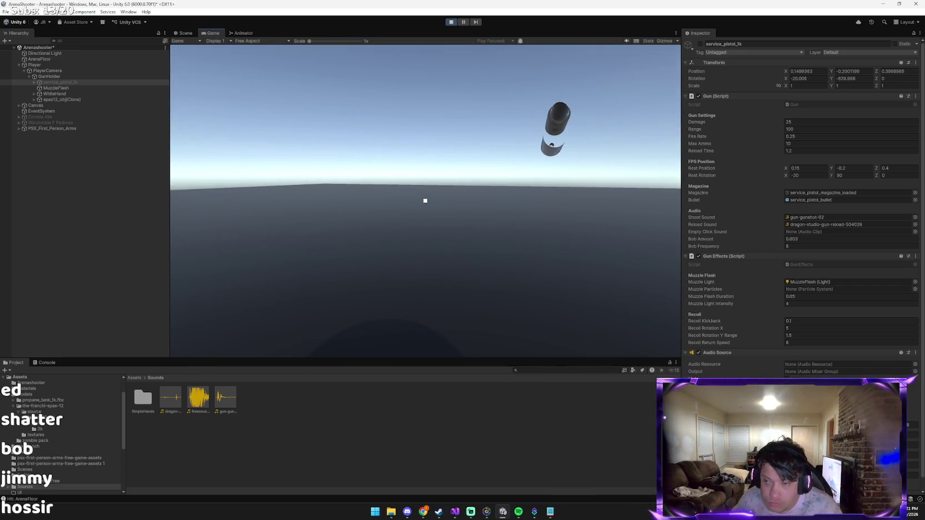
key(Escape)
click(450, 22)
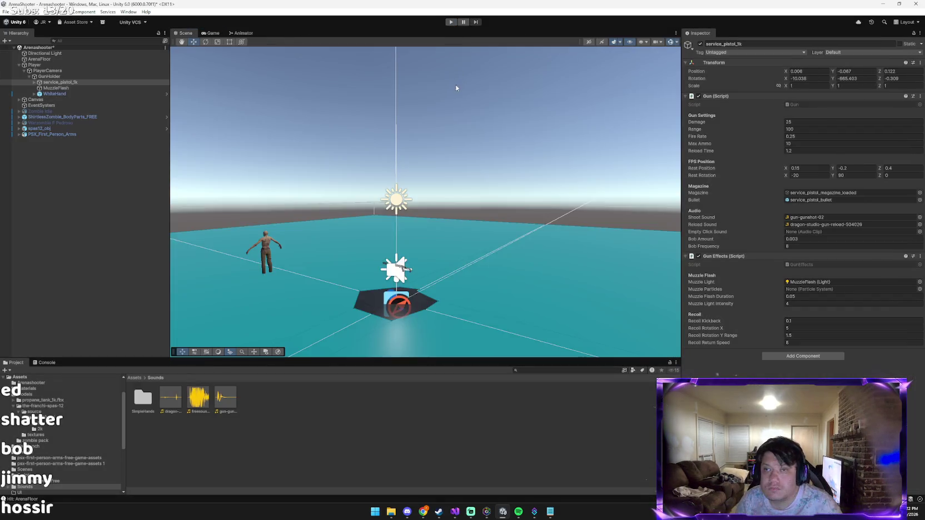
key(alt+Tab)
Step: Paste a new screenshot and ask Claude whether to delete it since only shotgun sounds play
click(391, 453)
key(ctrl+v)
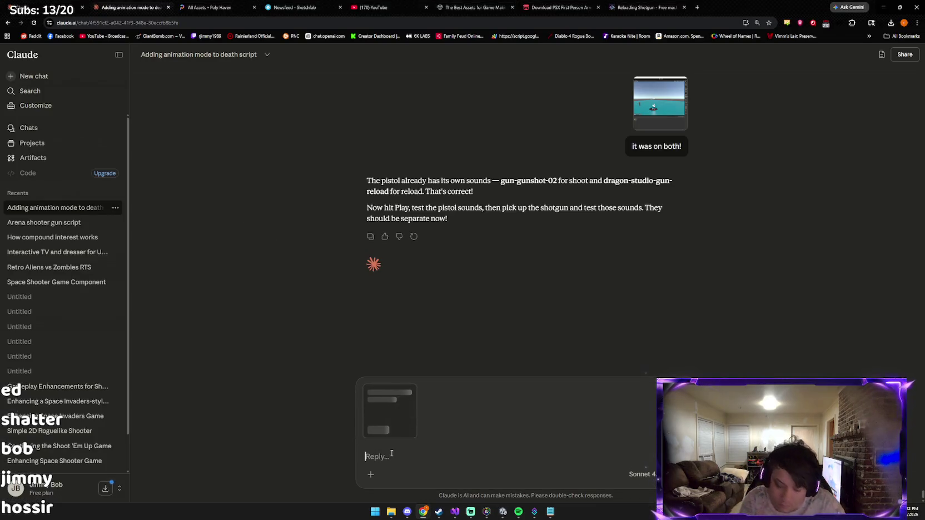
text(now its on)
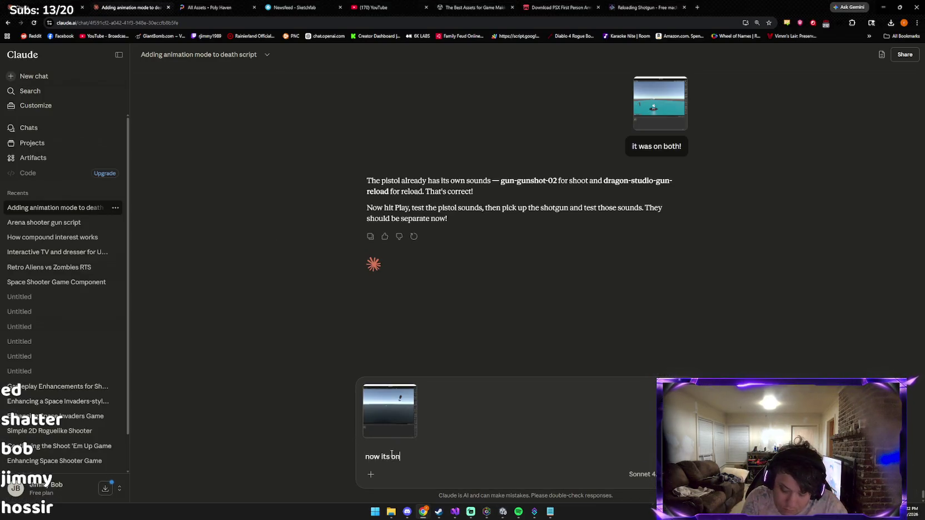
text(ly sh)
key(BackSpace)
key(BackSpace)
key(BackSpace)
text(ounds)
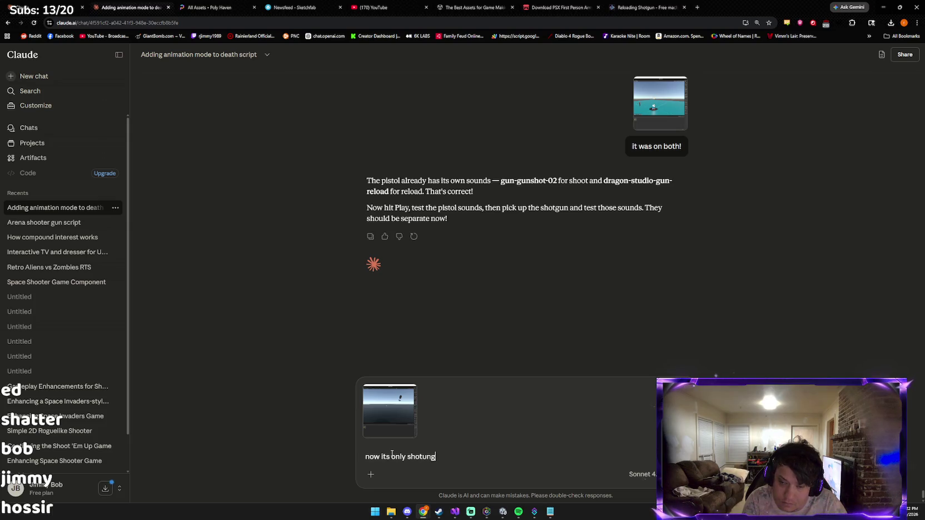
text( shoul)
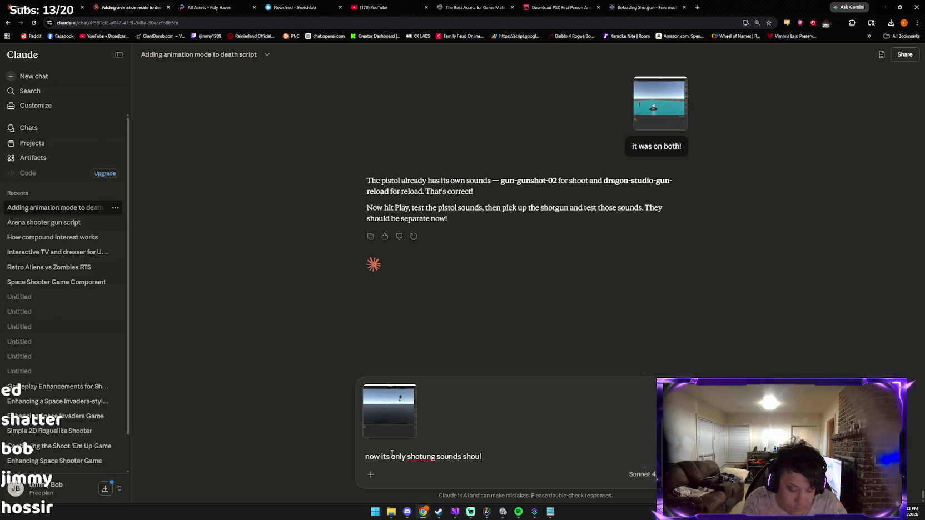
text(d i delte it)
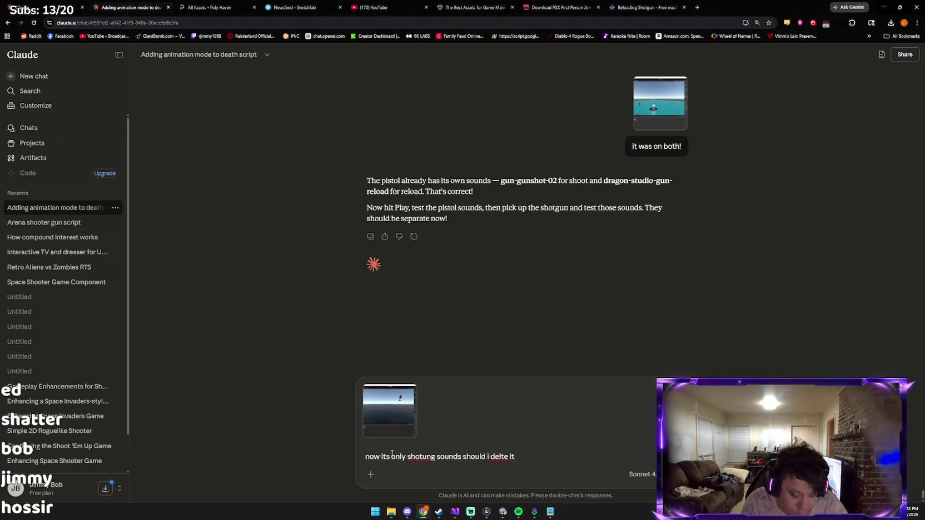
key(Return)
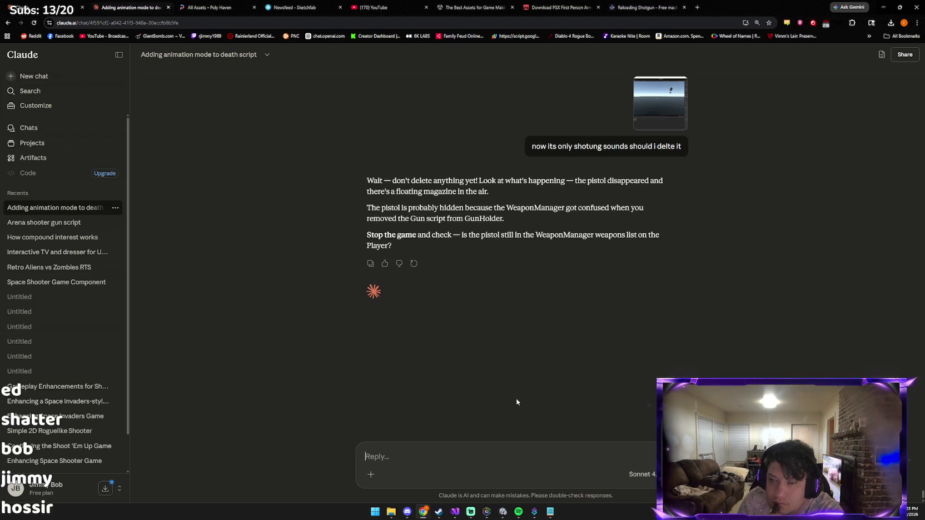
click(503, 511)
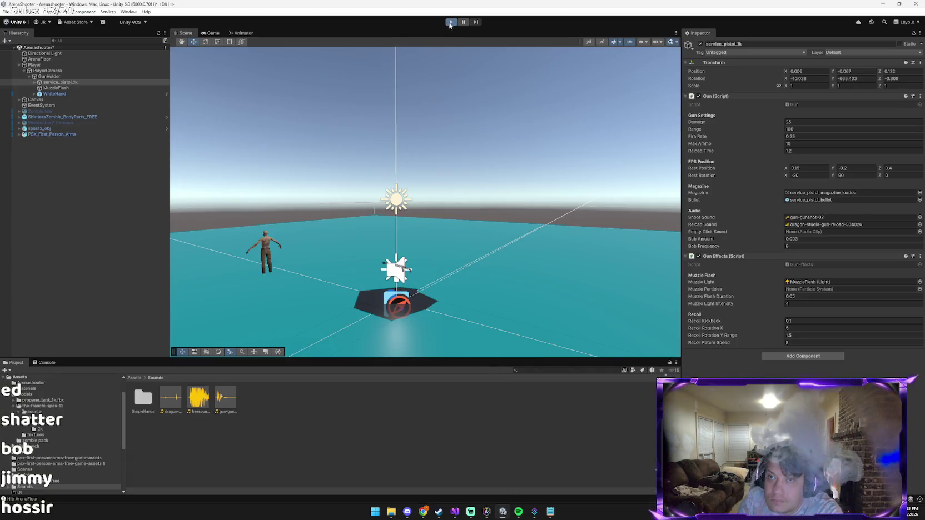
Step: Play-test: fire the pistol, pick up the shotgun, and shoot the zombie with both guns
key(ctrl+p)
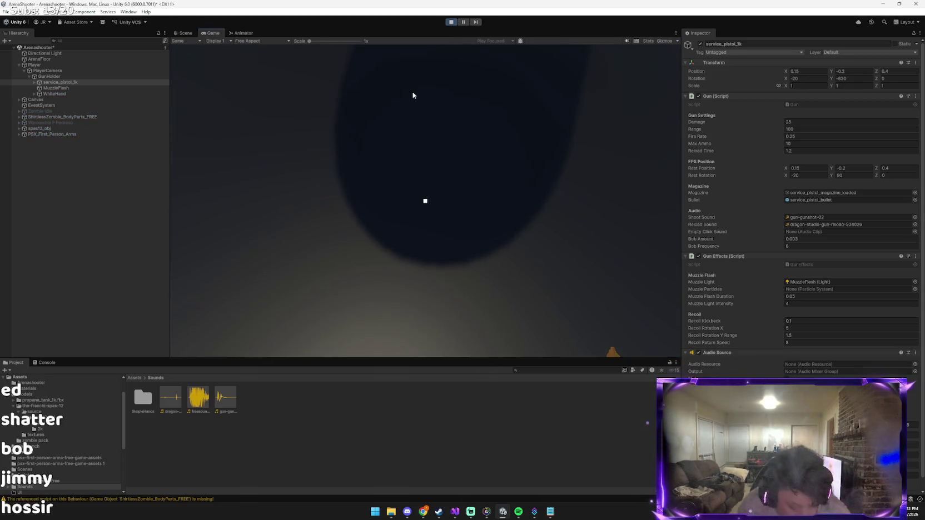
click(413, 95)
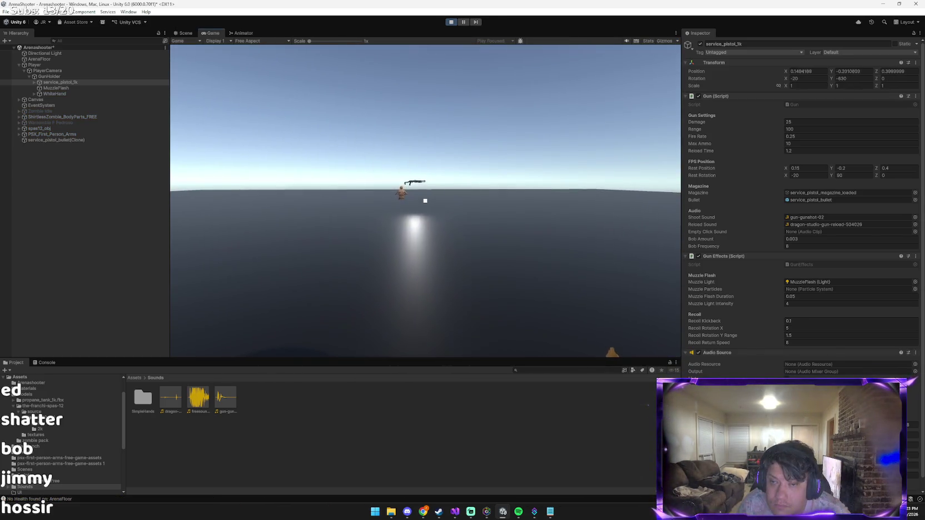
key(w)
key(e)
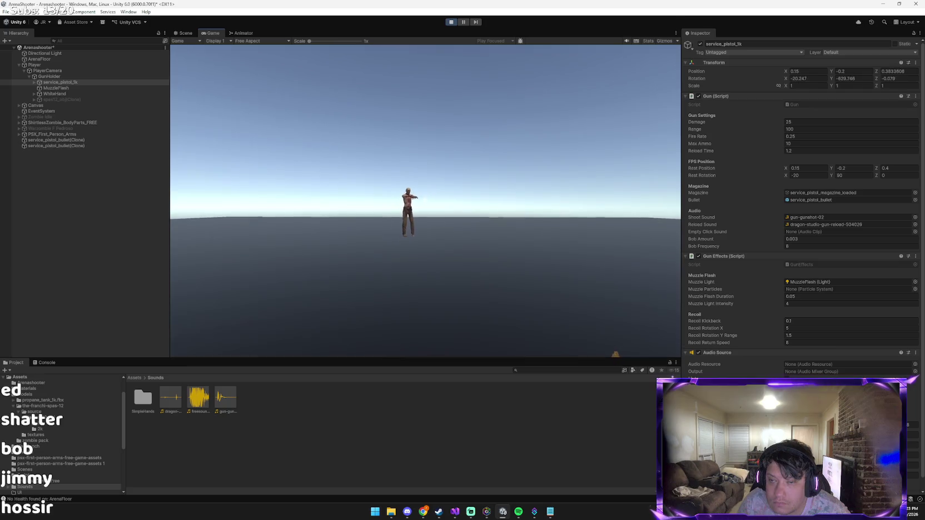
click(426, 200)
click(426, 201)
click(425, 201)
click(426, 201)
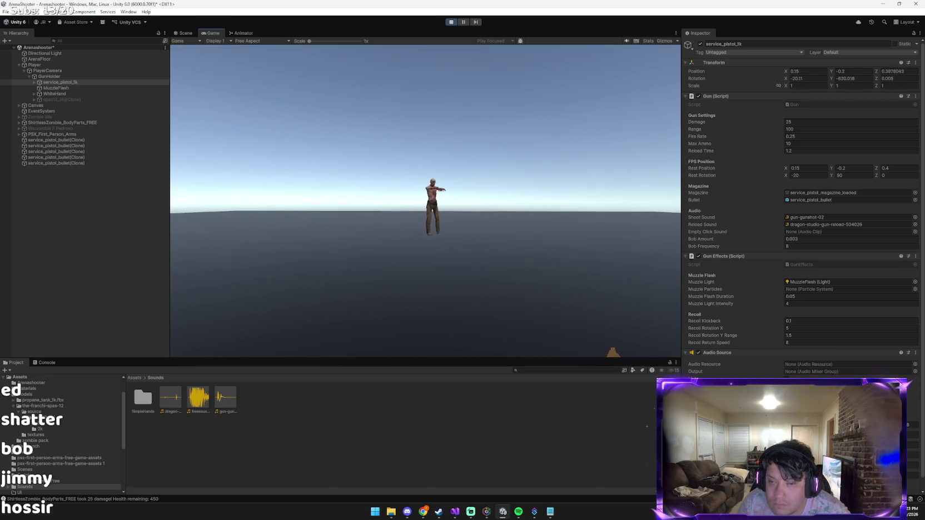
click(425, 201)
key(2)
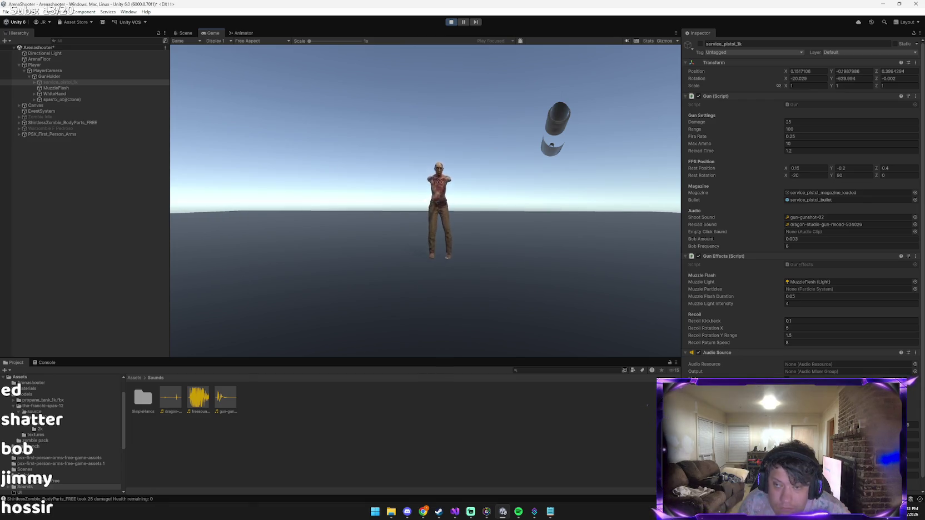
click(426, 204)
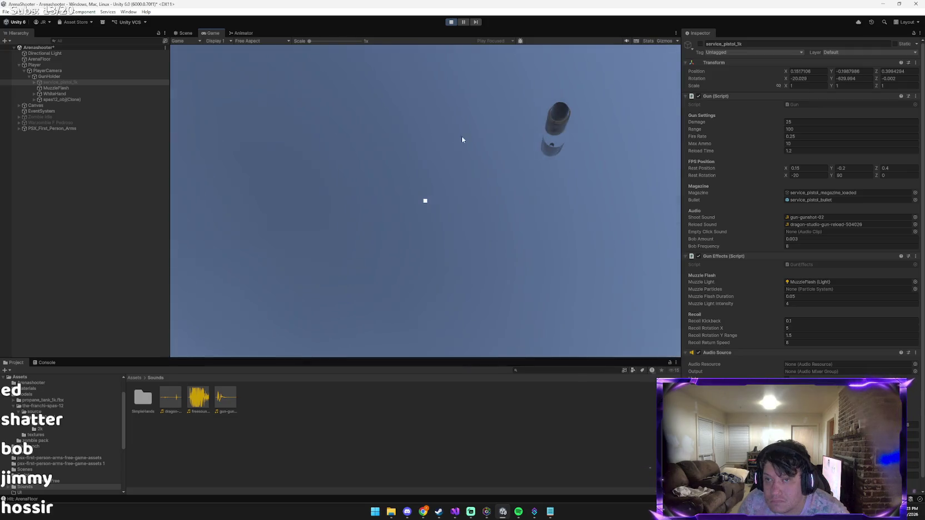
click(461, 135)
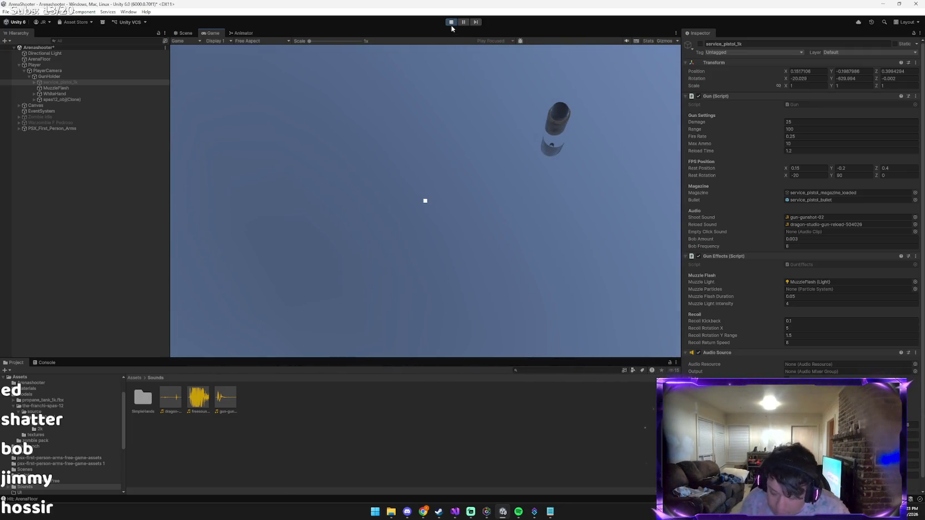
key(1)
Step: Fire the pistol once more, then stop the game and return to Claude
key(alt+Tab)
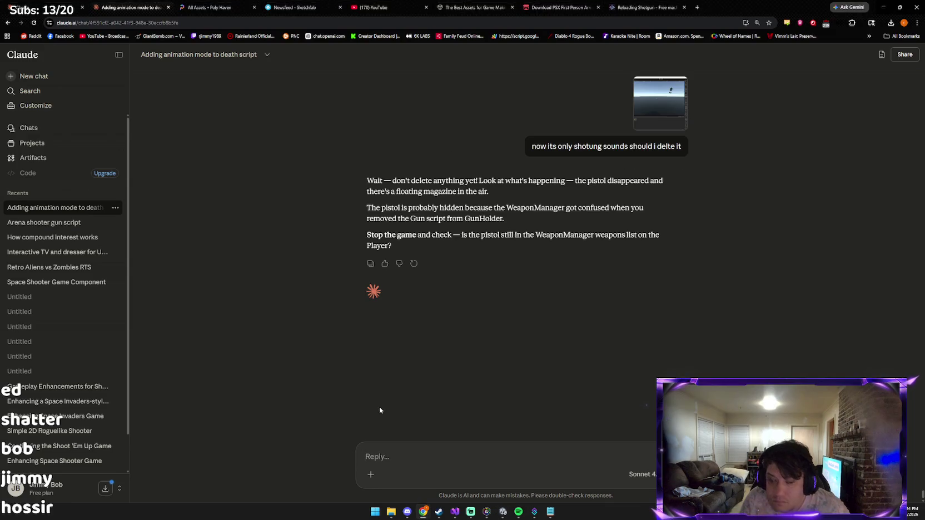
key(alt+Tab)
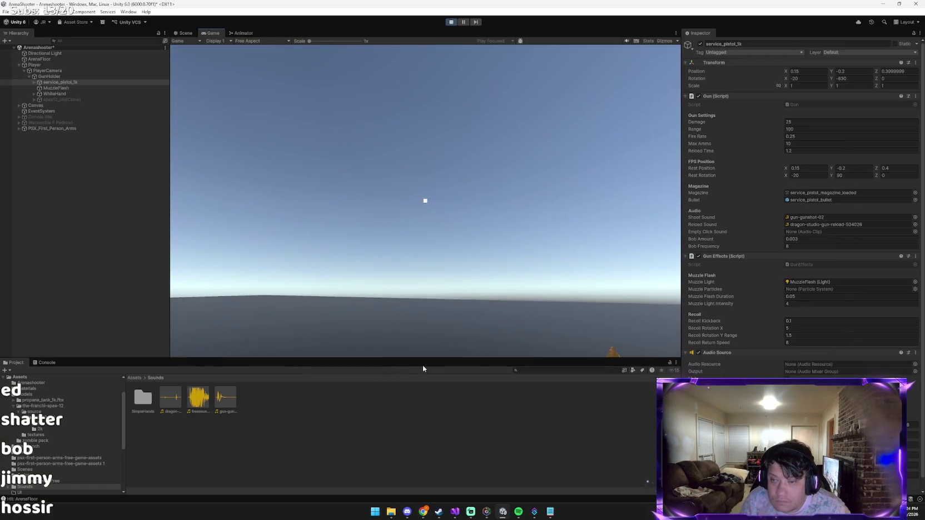
click(422, 368)
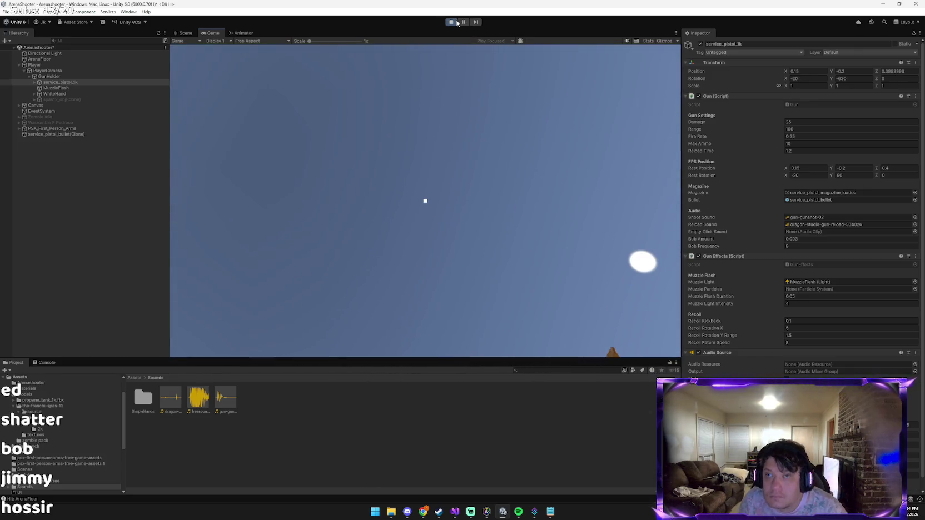
click(457, 22)
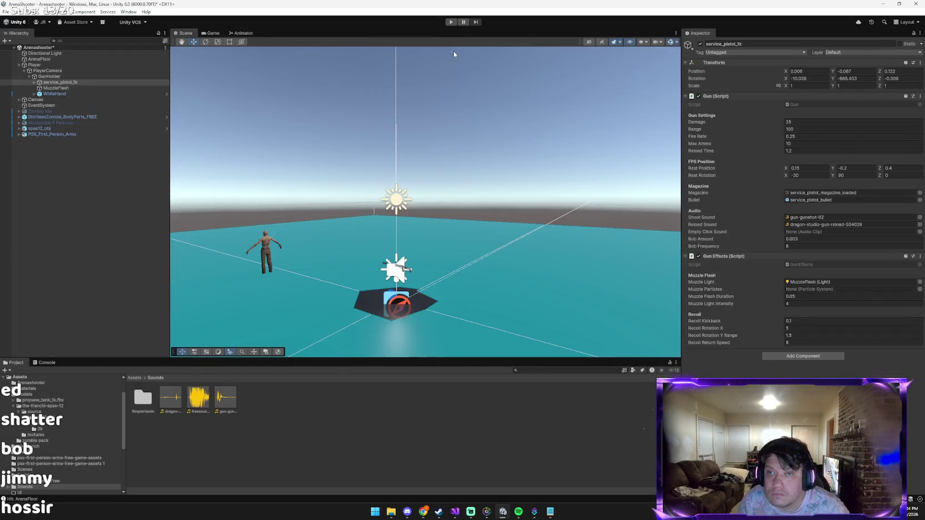
key(alt+Tab)
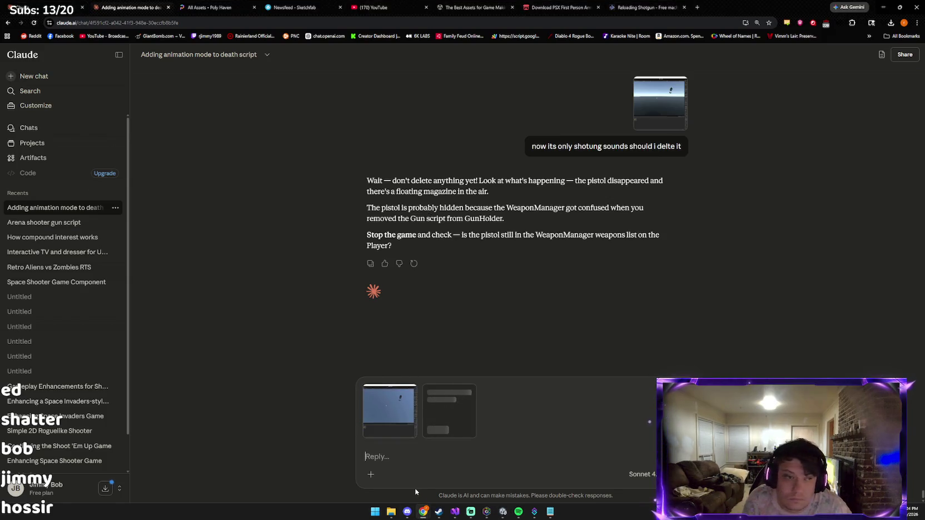
Step: Send Claude the note 'it kinda fixed my pidyol problem' with the two screenshots
text(it)
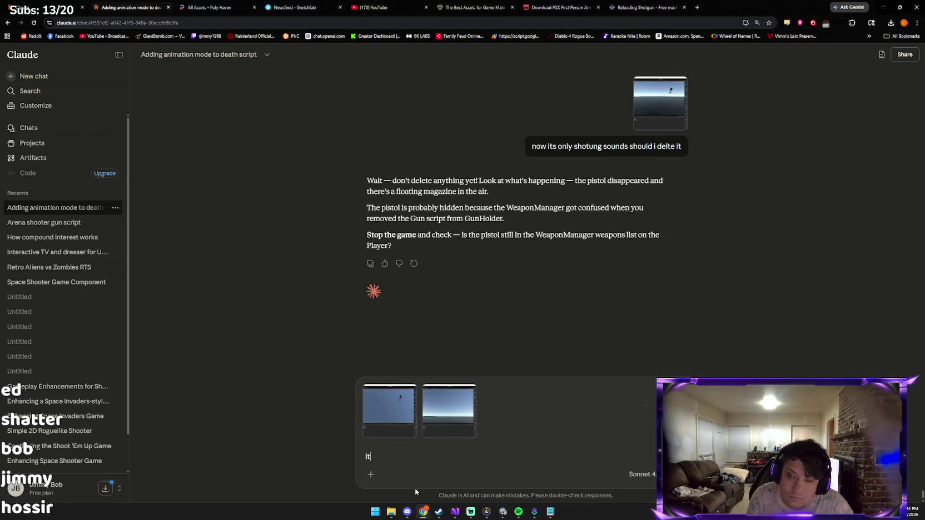
text( kinda fixe)
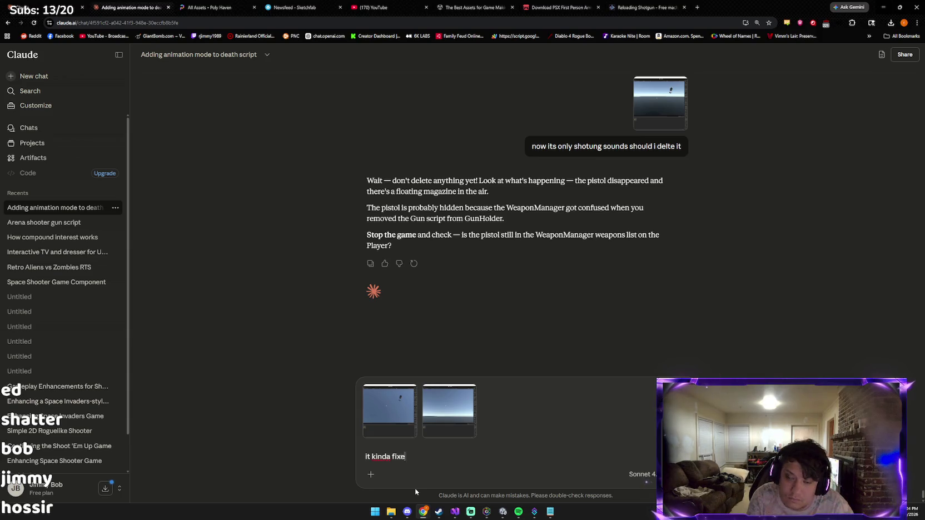
text(d my pidyo)
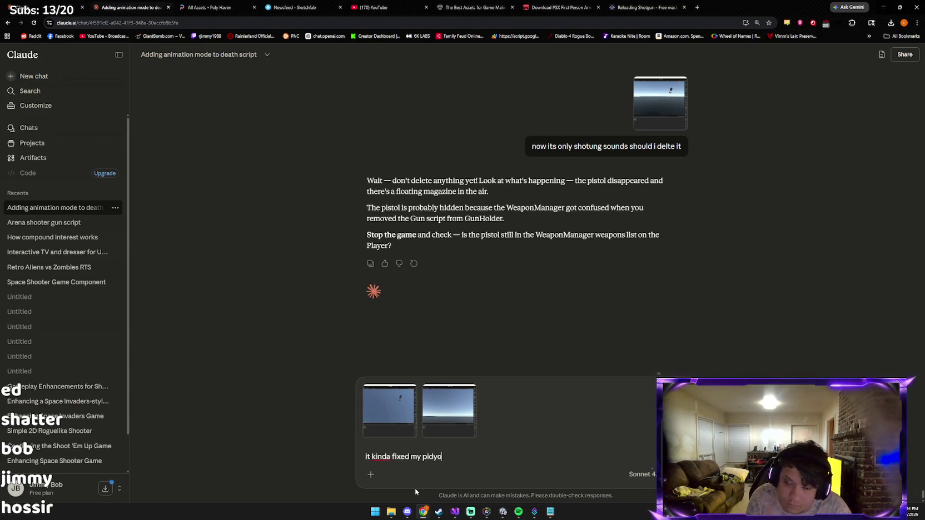
text(l problem)
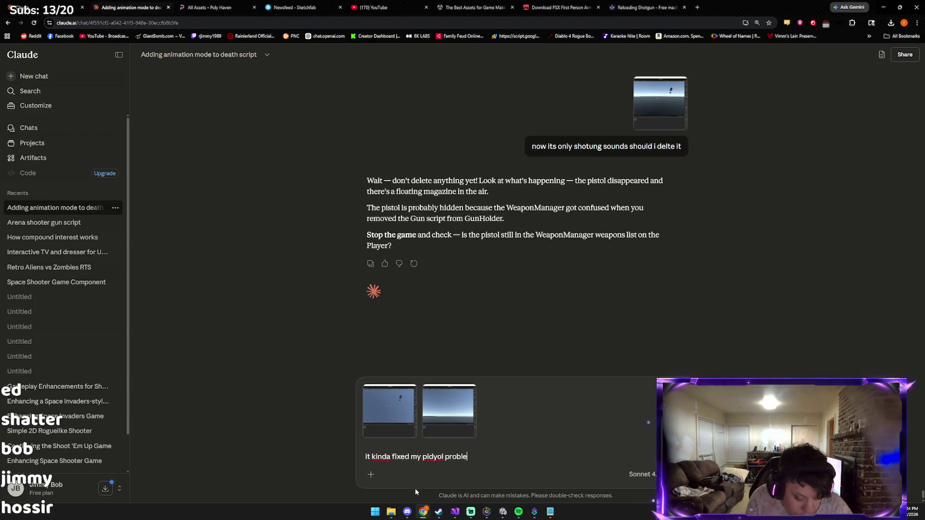
key(Return)
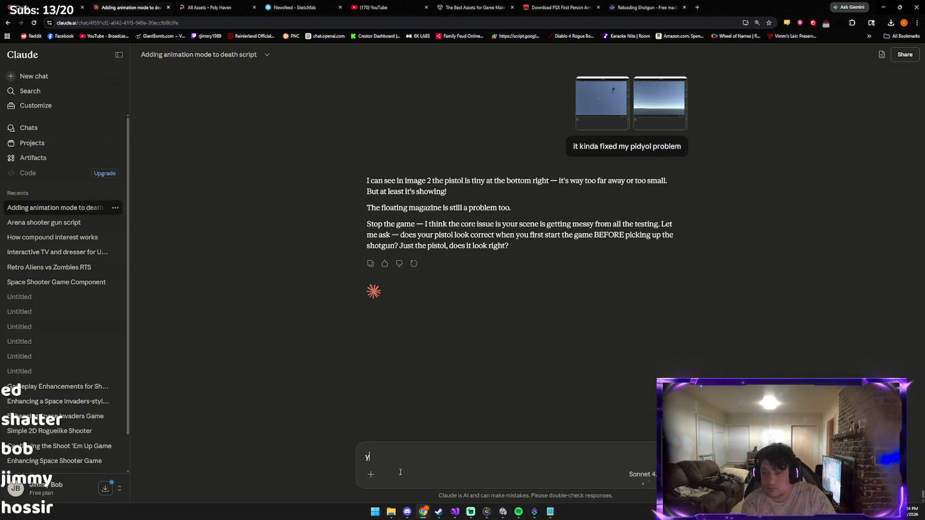
Step: Tell Claude the gun's look doesn't matter; the pistol should play pistol sounds, the shotgun its own
text(eah a bit )
text( dont care about it look )
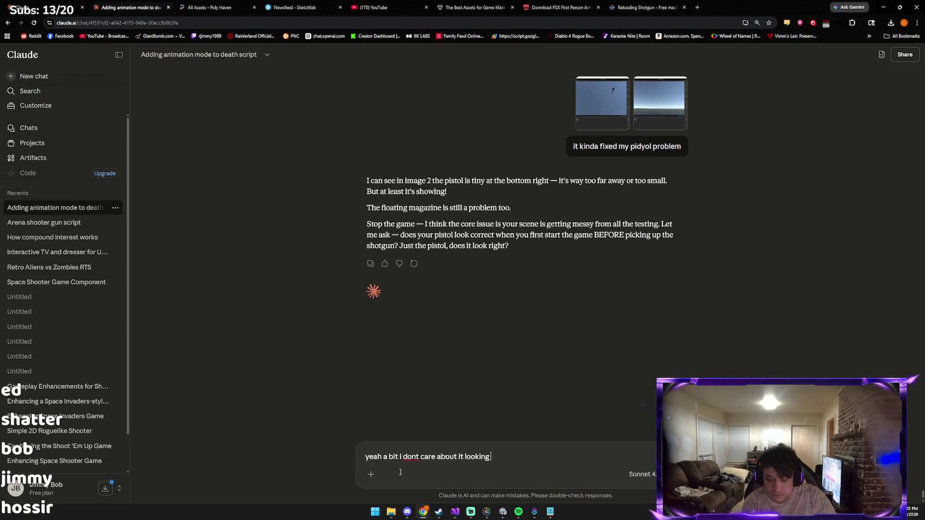
text( correct i)
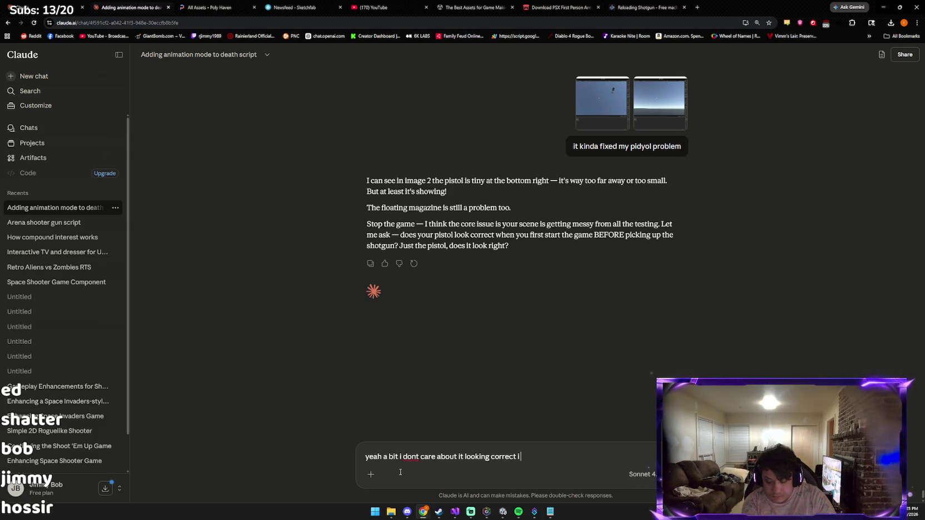
text( just want my)
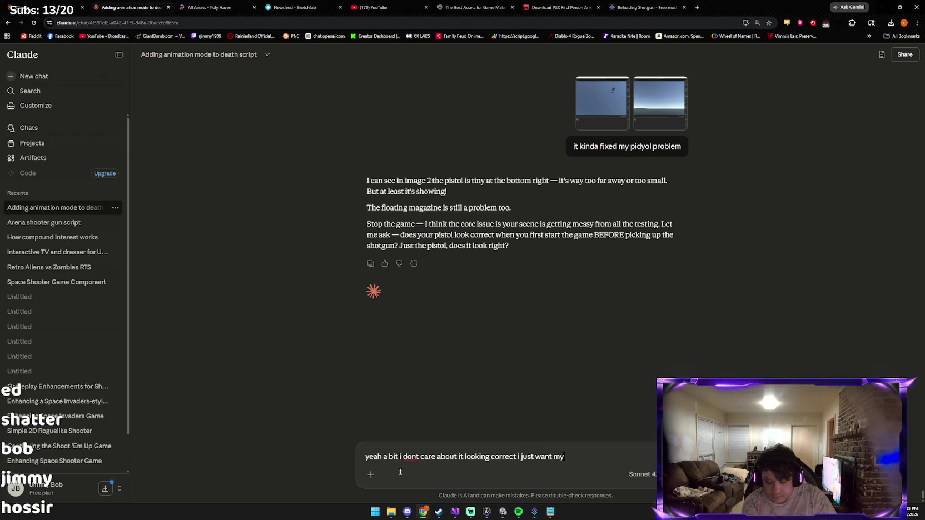
text( pistol playing pistol sou)
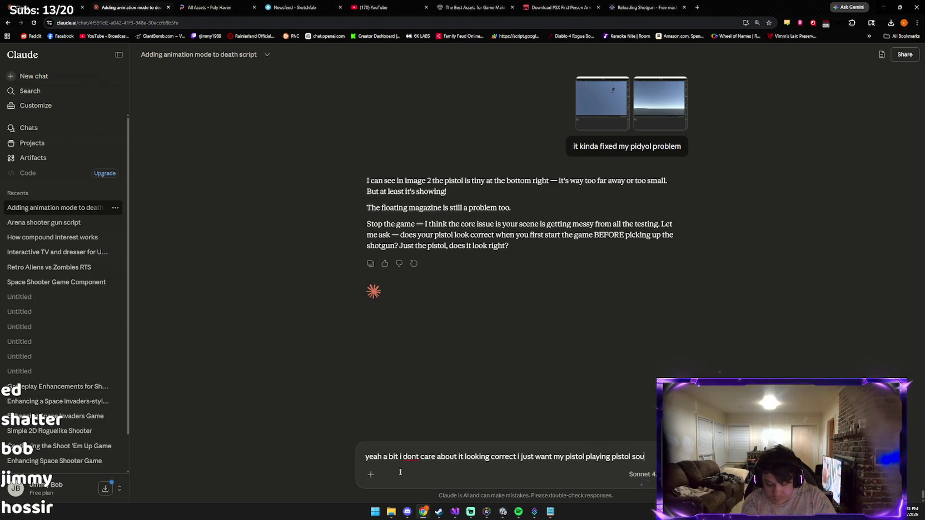
text(i)
text( sh)
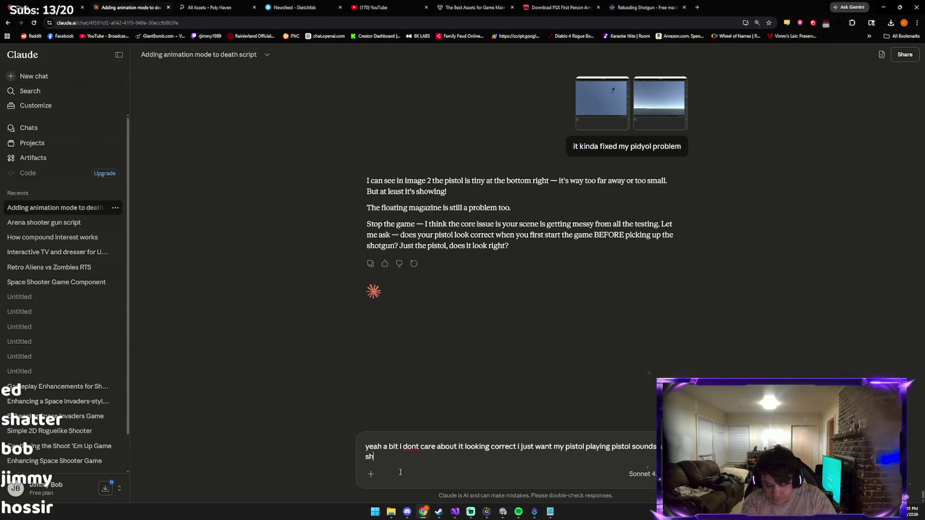
text(o)
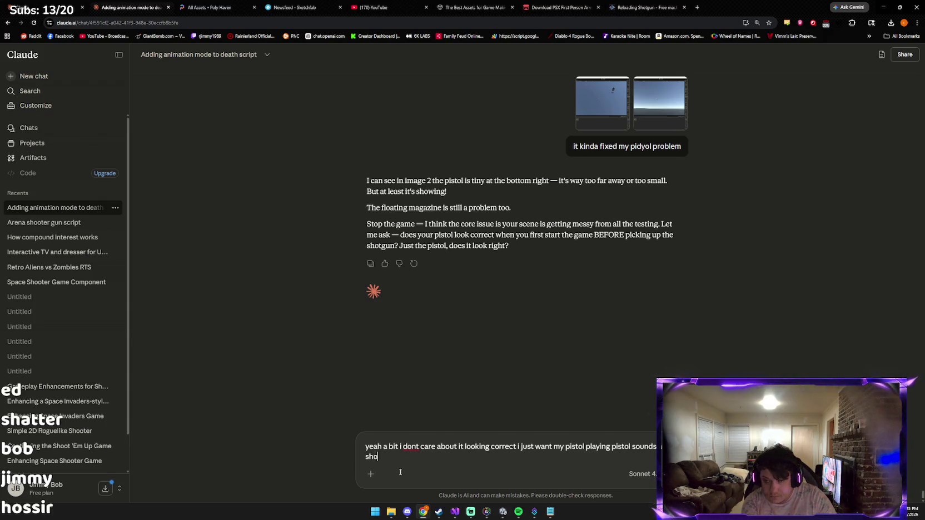
text(tty playing them sounds)
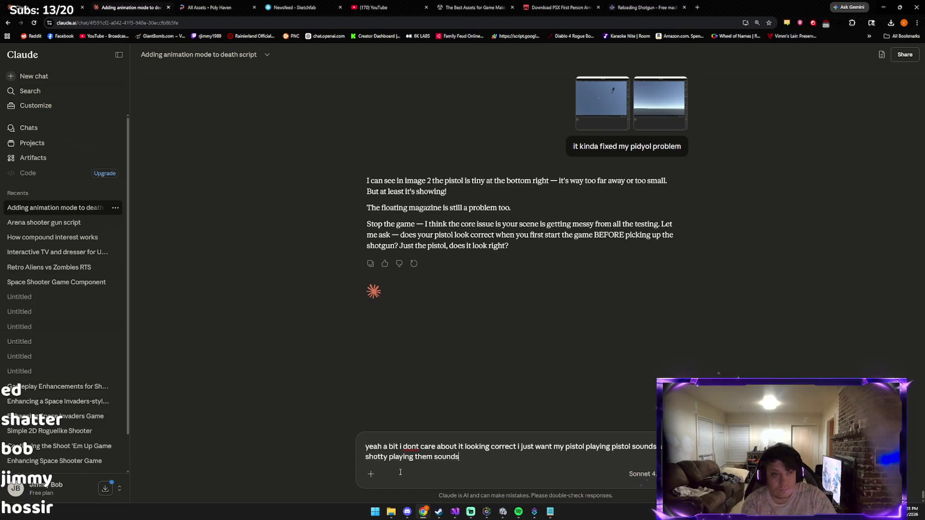
key(Return)
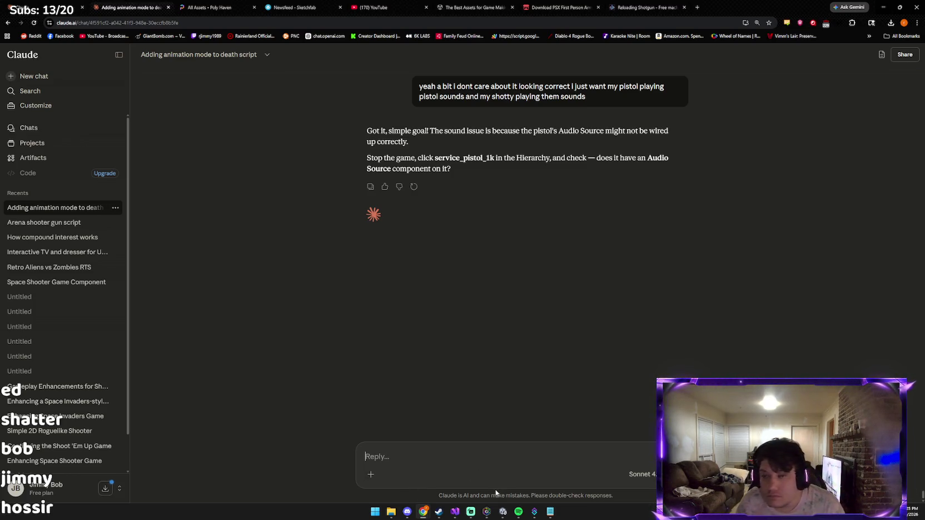
Step: Send Claude the scene screenshot with a note that the pistol has no audio source
key(alt+Tab)
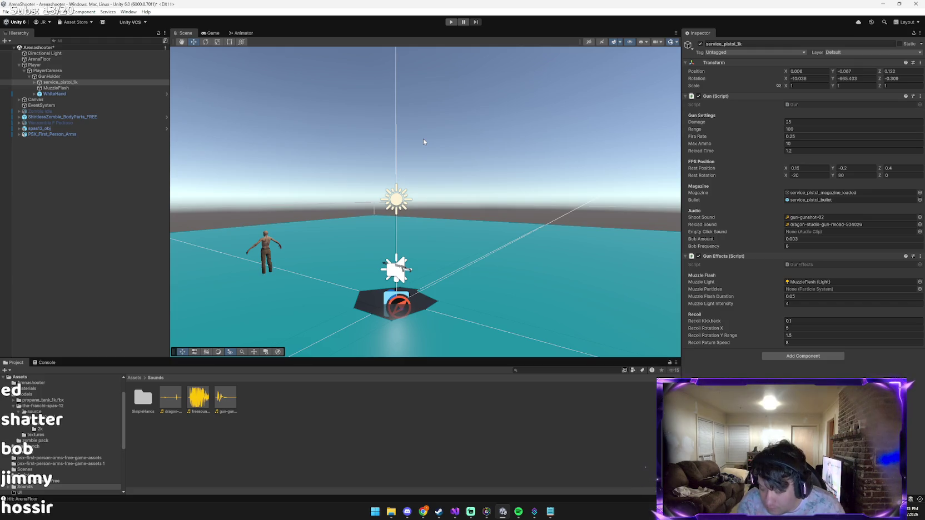
key(alt+Tab)
key(ctrl+v)
text(it d)
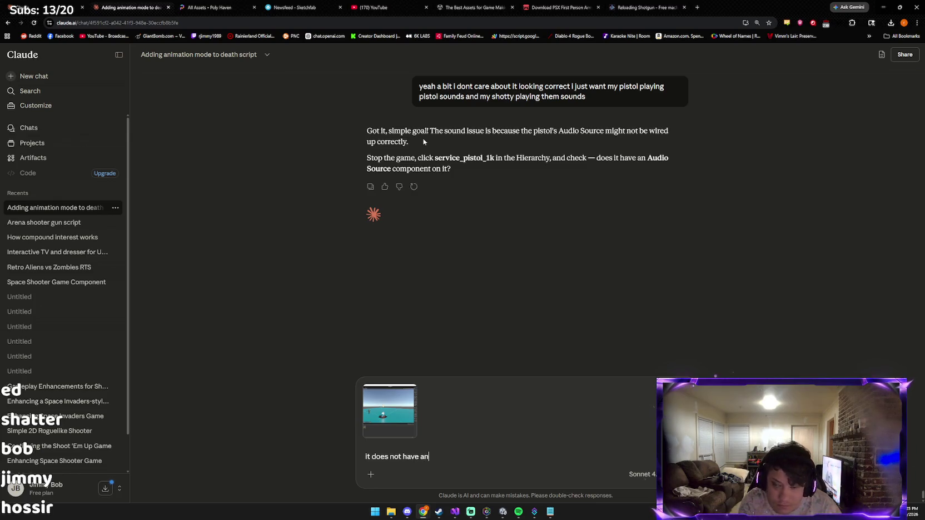
text(soure)
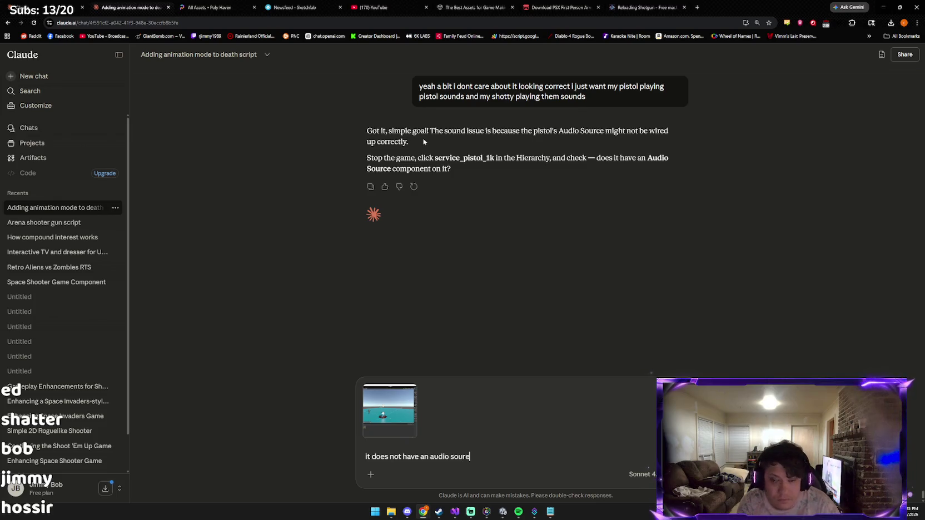
key(BackSpace)
text(ce)
key(Return)
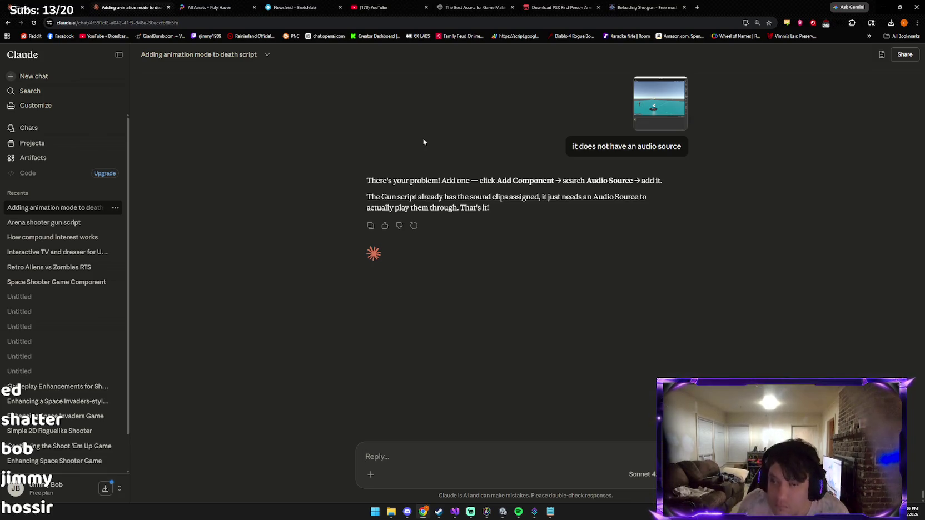
Step: Add an Audio Source component to the service_pistol_1k pistol via Add Component
key(alt+Tab)
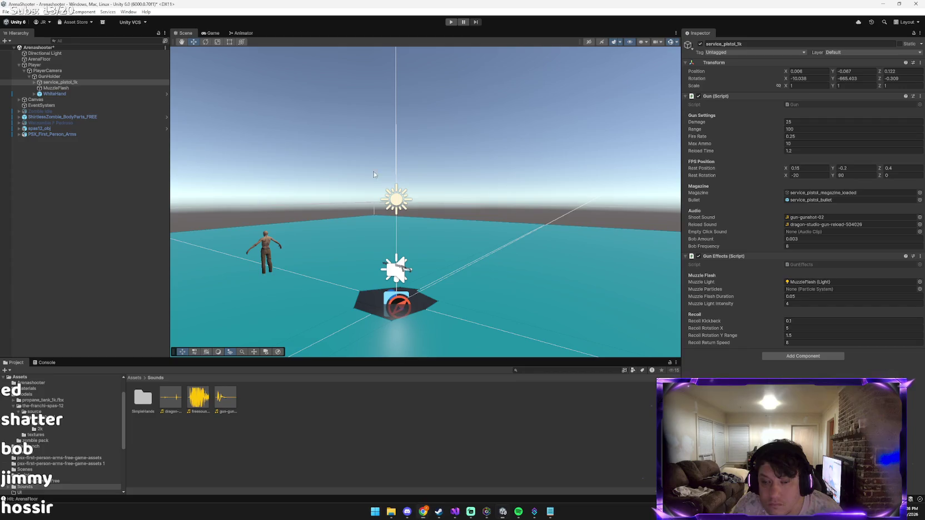
click(803, 356)
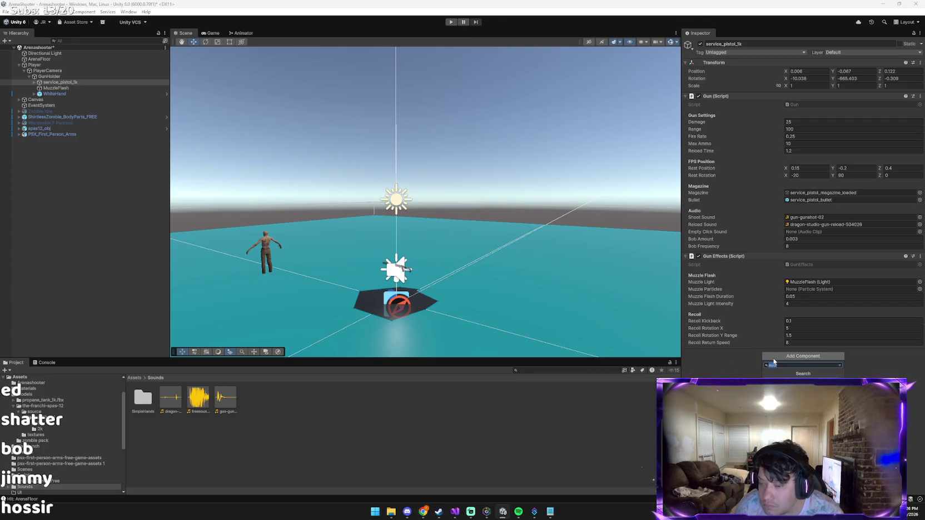
key(Return)
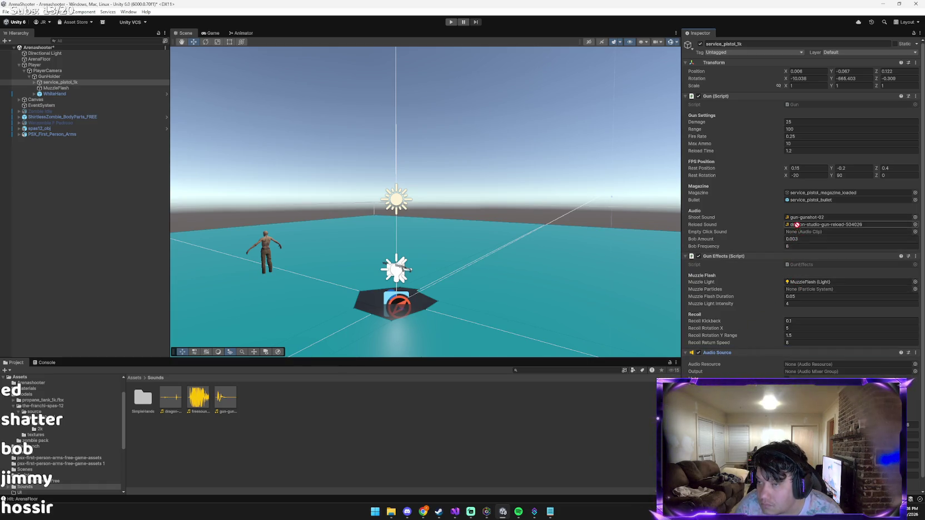
key(Return)
mouse_move(808, 214)
mouse_down()
mouse_move(801, 184)
mouse_move(799, 195)
mouse_up()
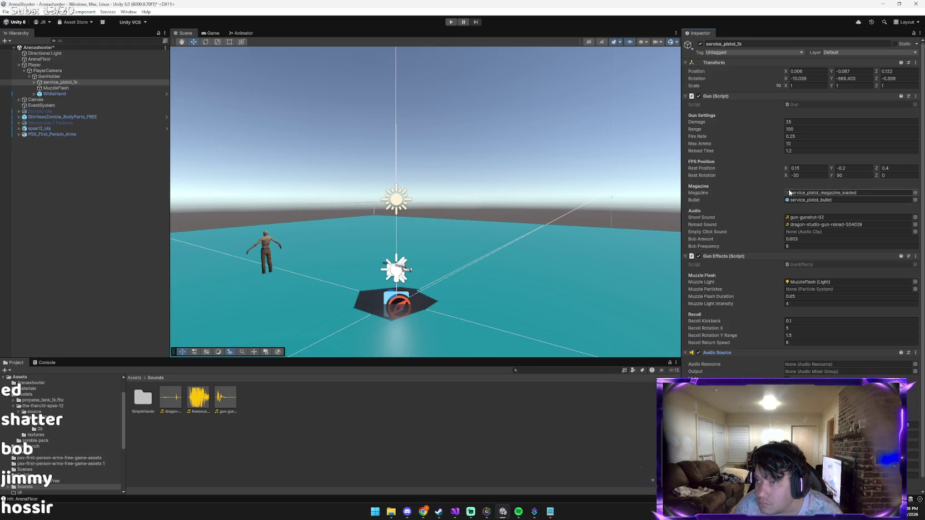
key(alt+Tab)
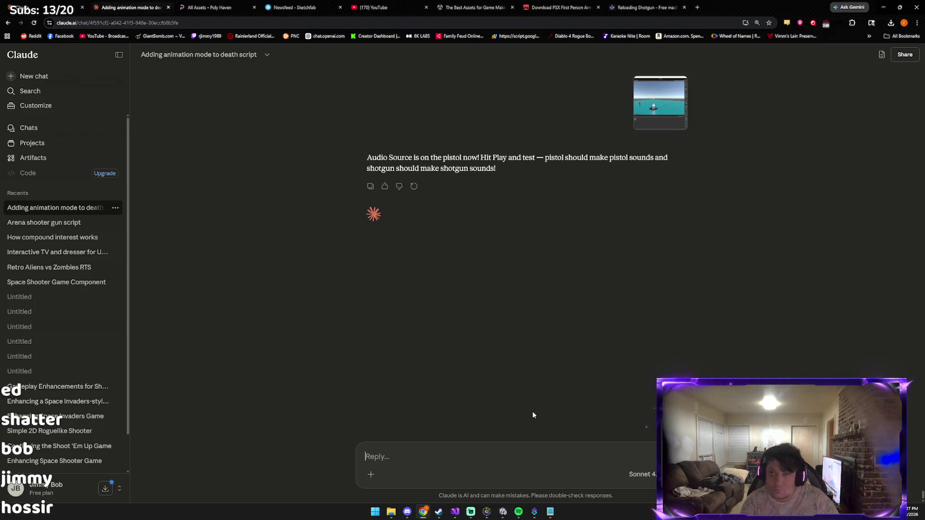
Step: Start Play mode and fire the pistol a couple of times to hear its sound
key(alt+Tab)
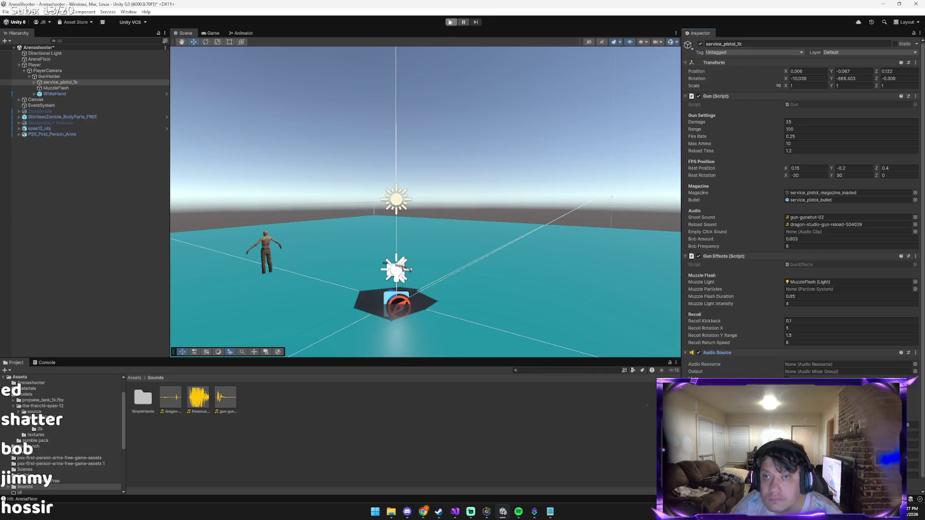
click(450, 21)
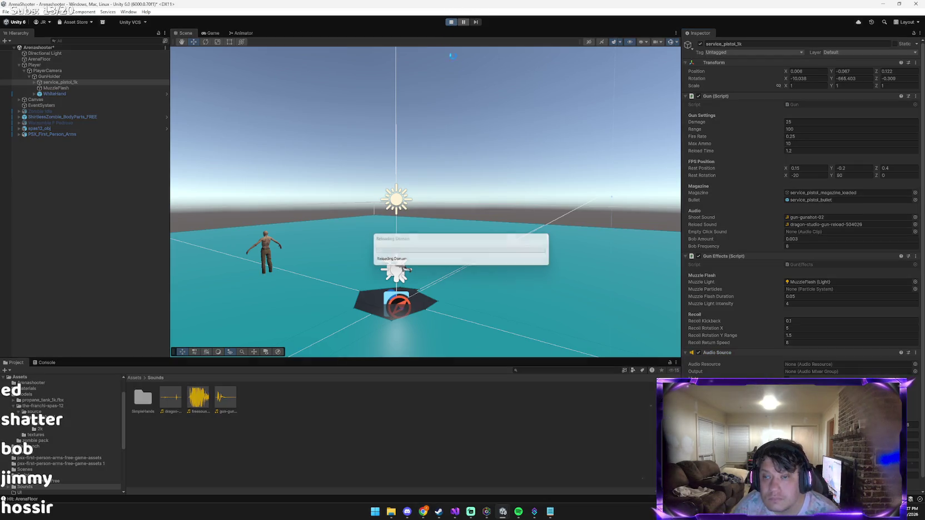
click(484, 148)
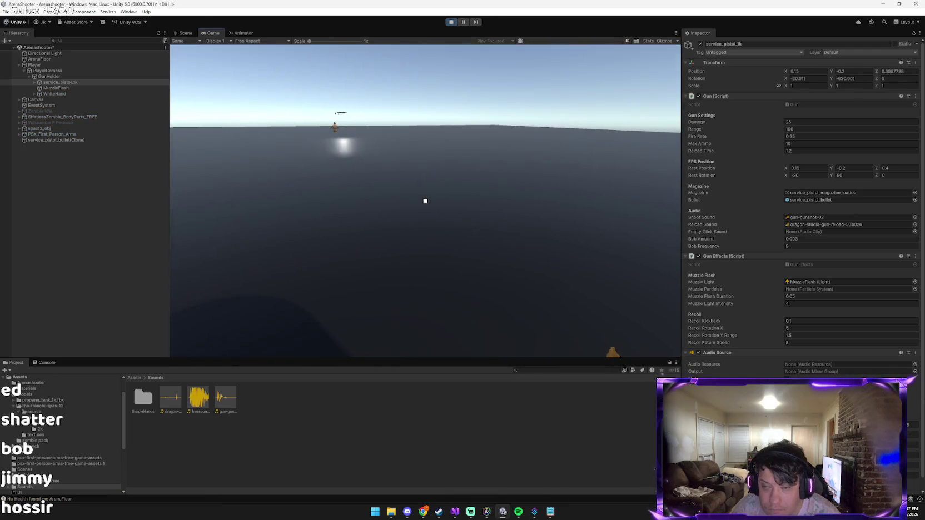
click(425, 201)
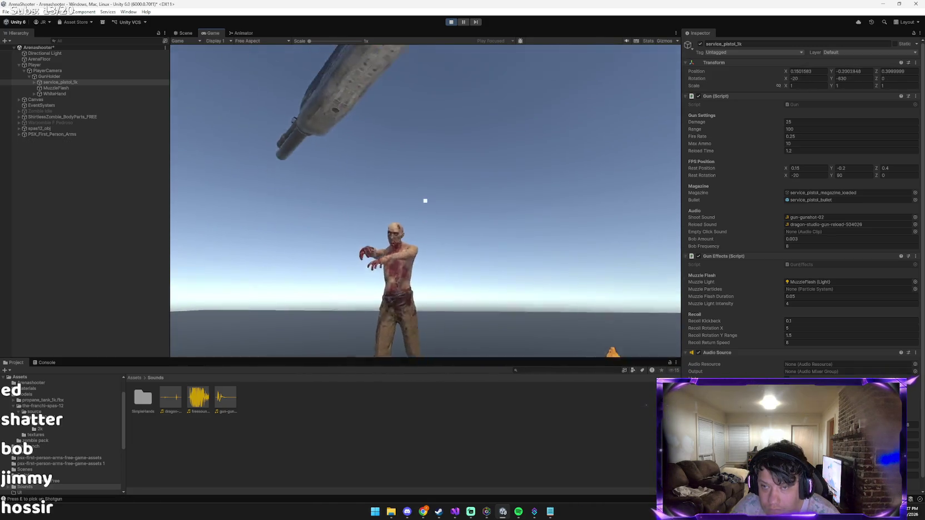
Step: Pick up the shotgun, shoot the zombie with it, and stop the game
key(e)
click(425, 201)
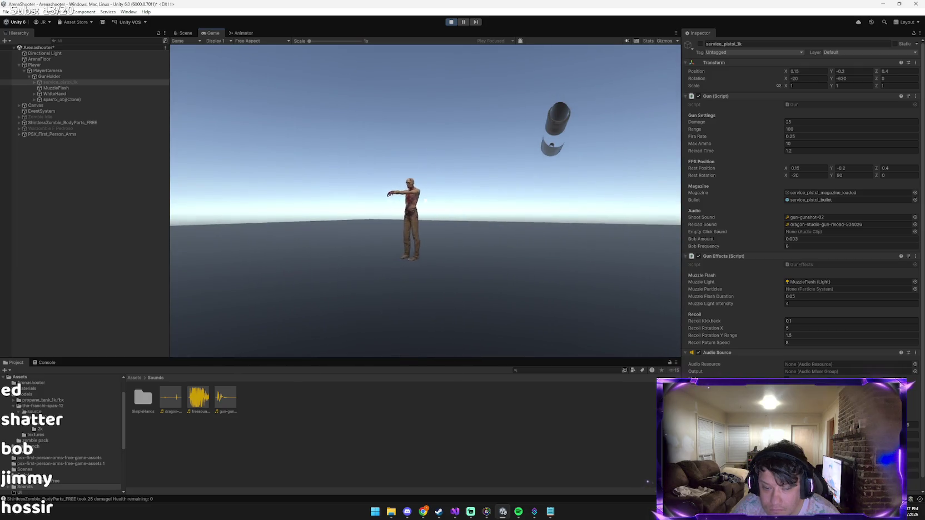
click(425, 201)
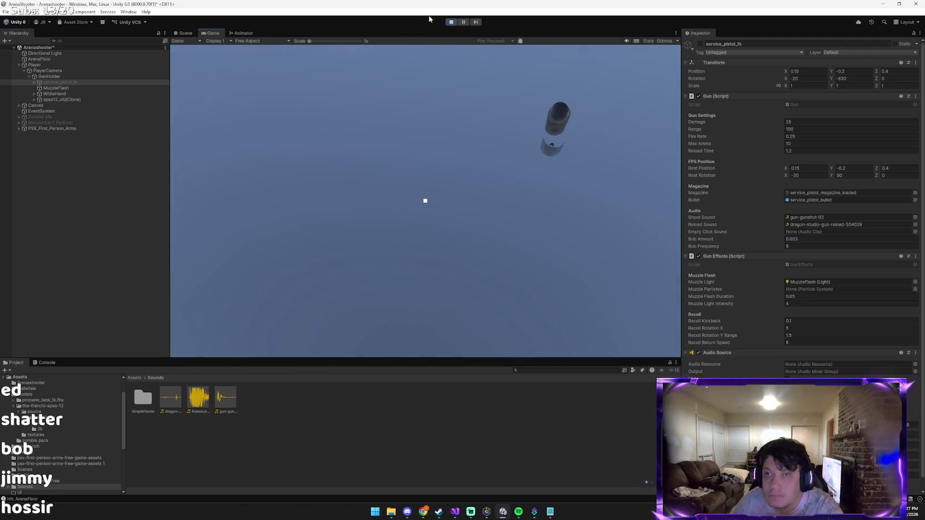
click(451, 22)
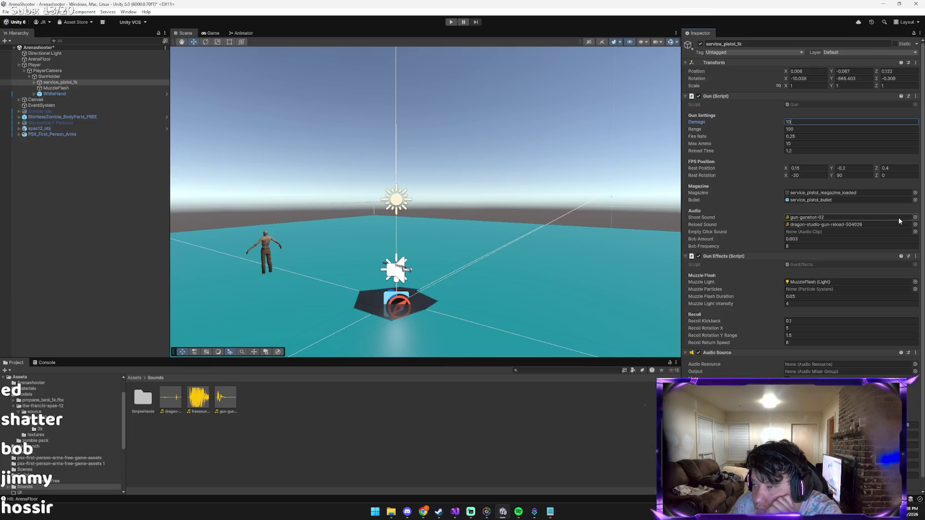
Step: Set the pistol's Shoot Sound to gun-gunshot-02 and paste a screenshot of its settings into Claude
click(915, 218)
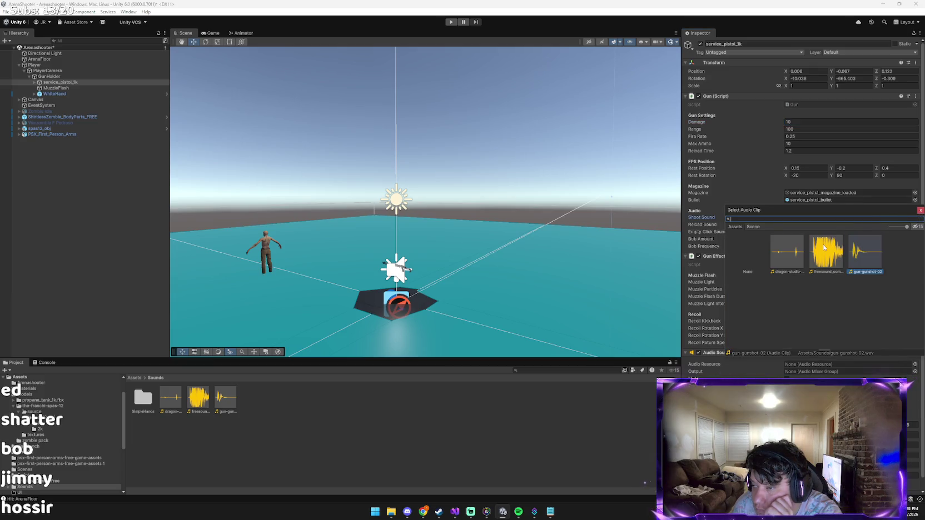
double_click(868, 243)
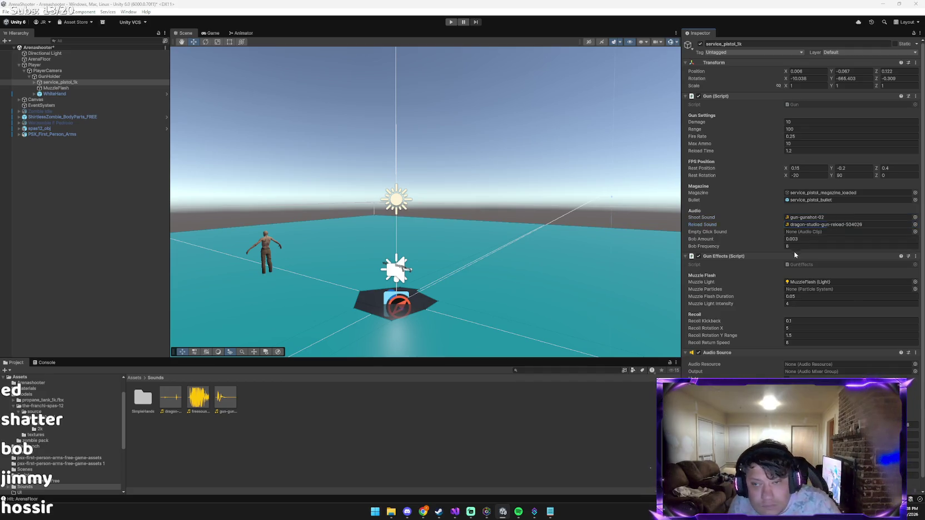
key(alt+Tab)
key(ctrl+v)
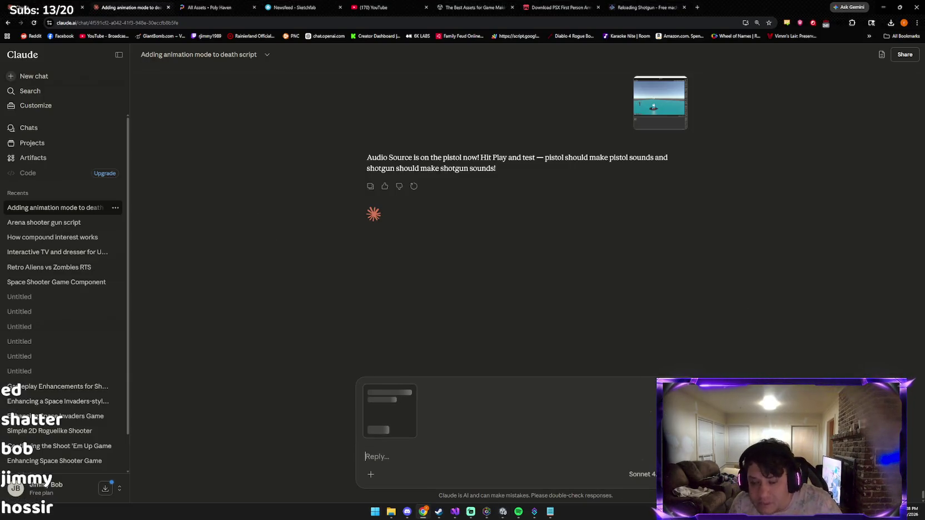
key(alt+Tab)
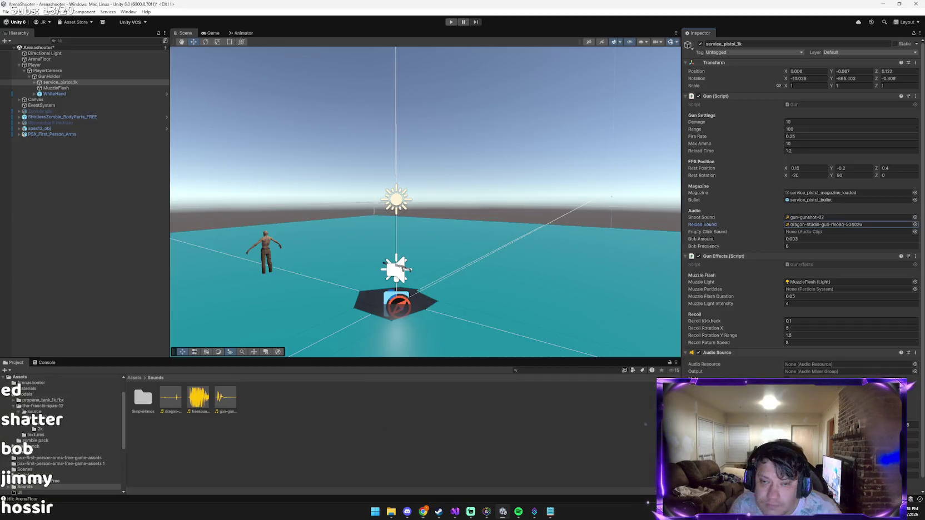
Step: Show spas12_obj's components in the Inspector and send Claude a second screenshot of them
click(63, 129)
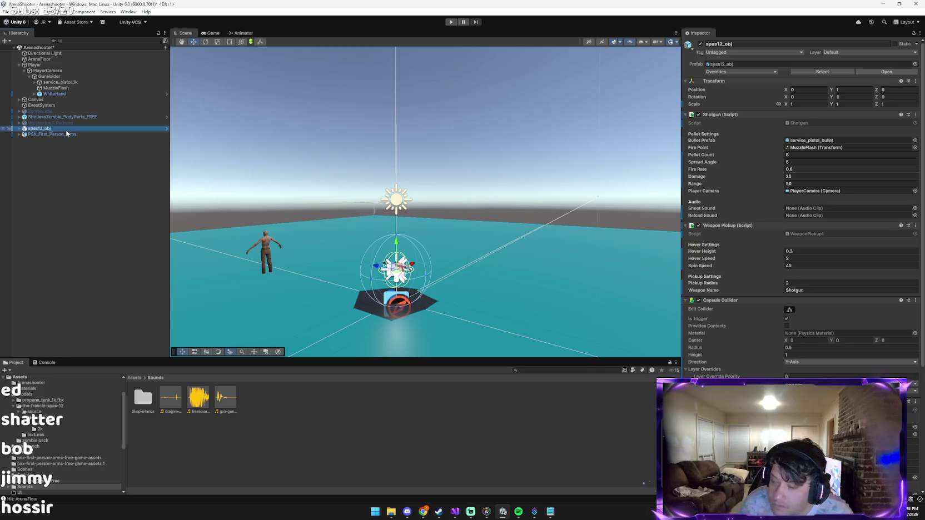
scroll(829, 355, down, 3)
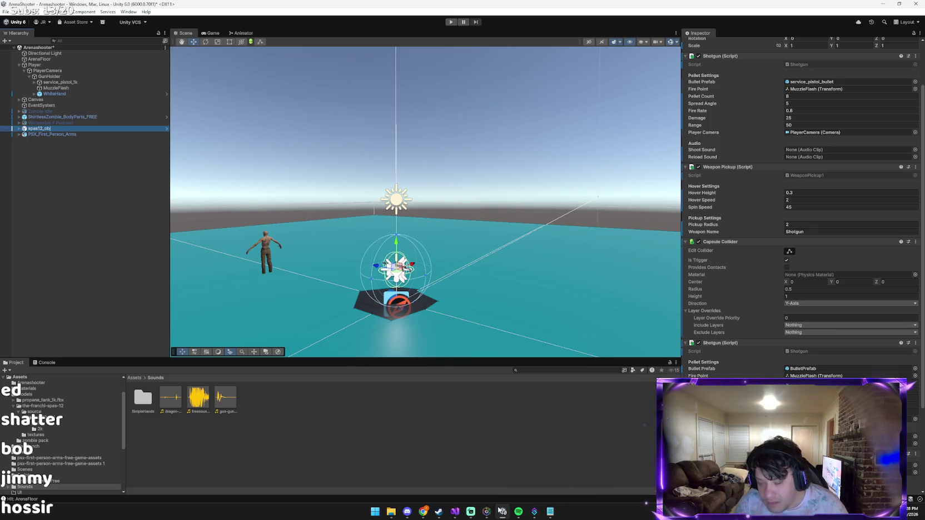
mouse_move(423, 512)
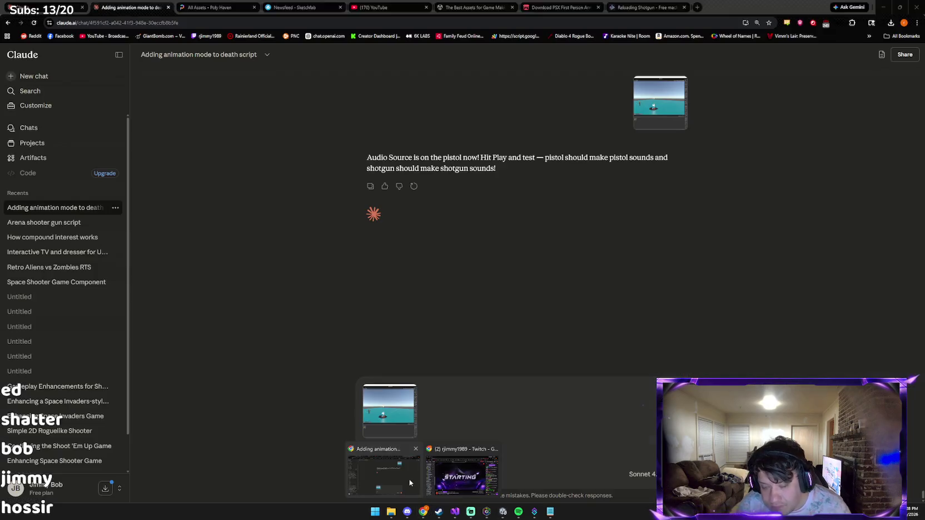
click(410, 479)
key(ctrl+v)
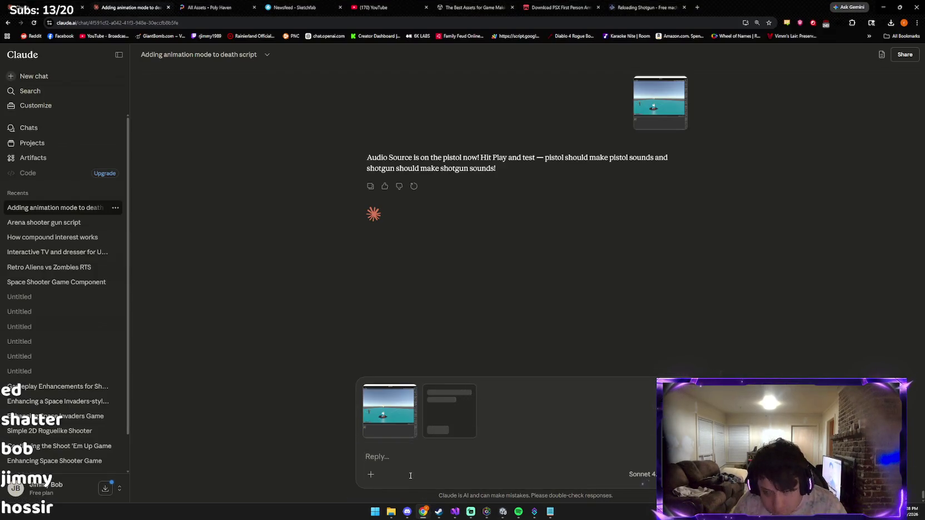
key(Return)
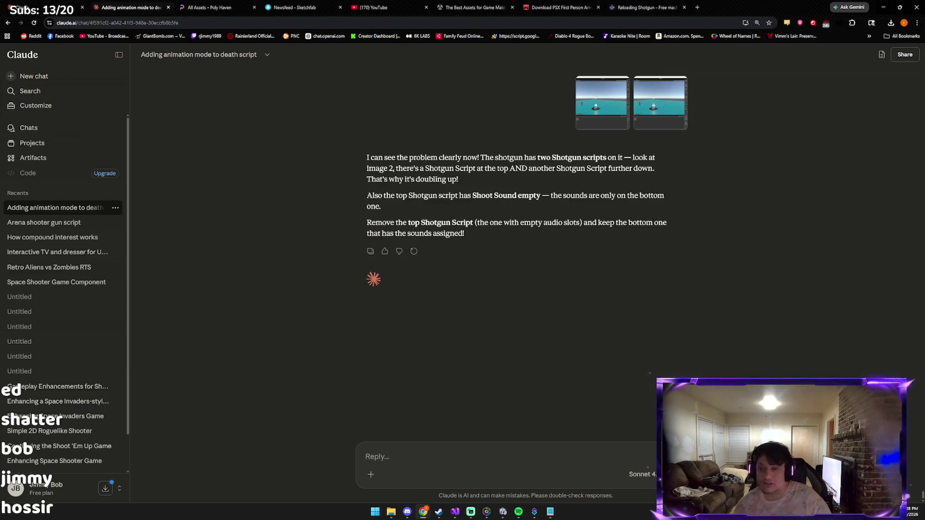
Step: Remove the top Shotgun (Script) component with empty sound slots from spas12_obj
key(alt+Tab)
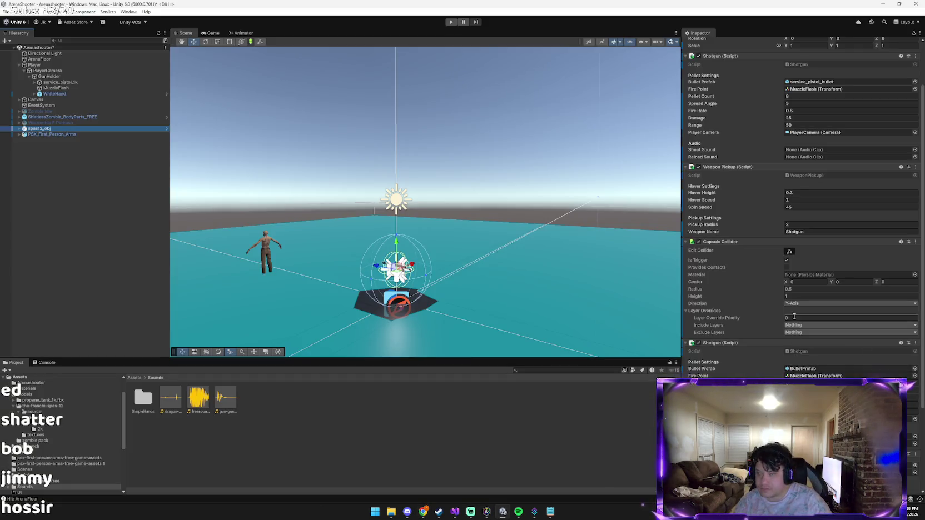
scroll(751, 356, down, 2)
scroll(749, 367, up, 3)
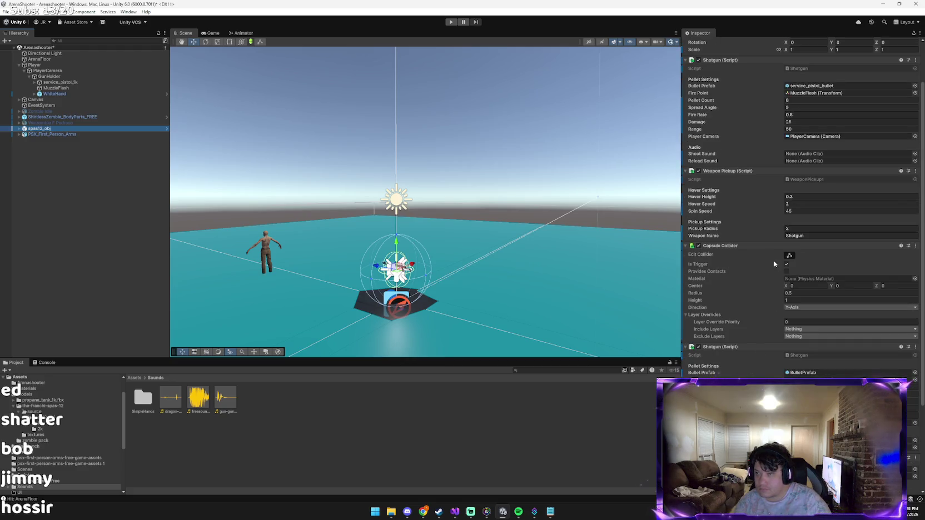
scroll(773, 261, up, 3)
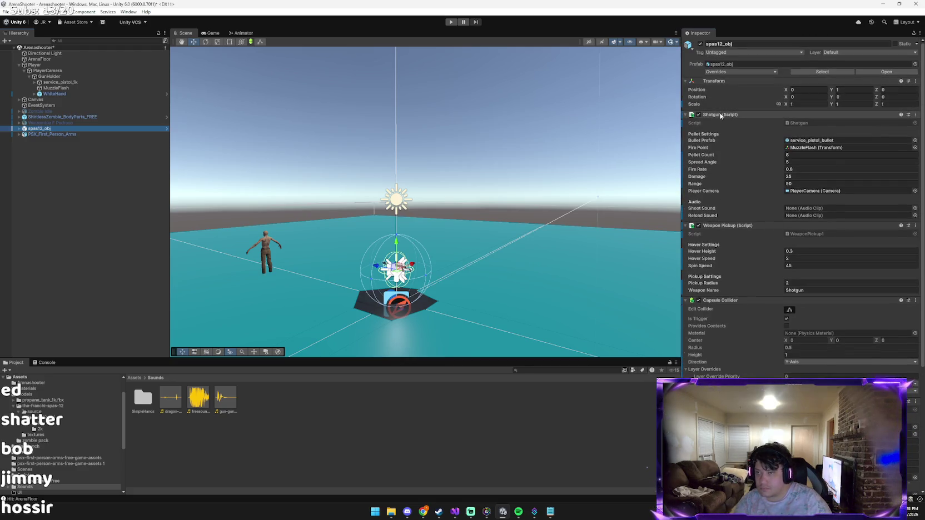
right_click(720, 115)
click(733, 129)
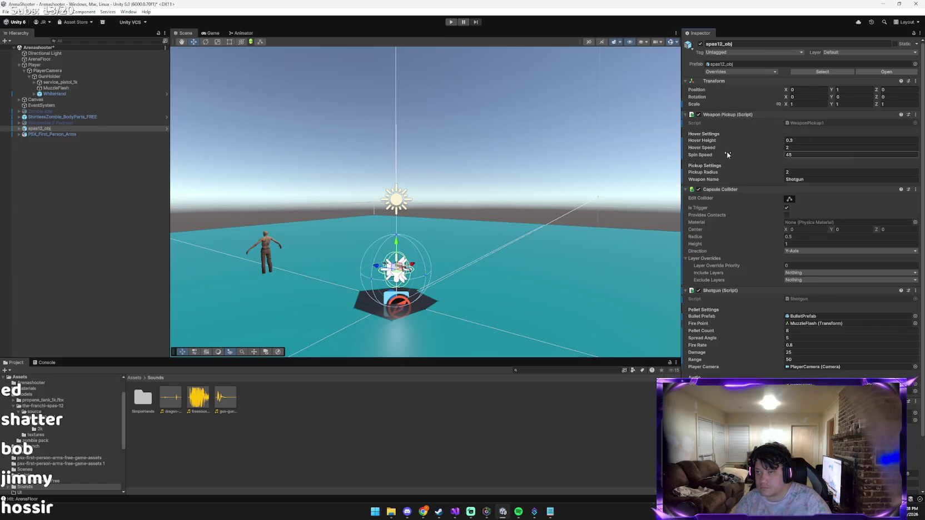
Step: Recheck Claude's advice, then start Play mode to test the fix
key(alt+Tab)
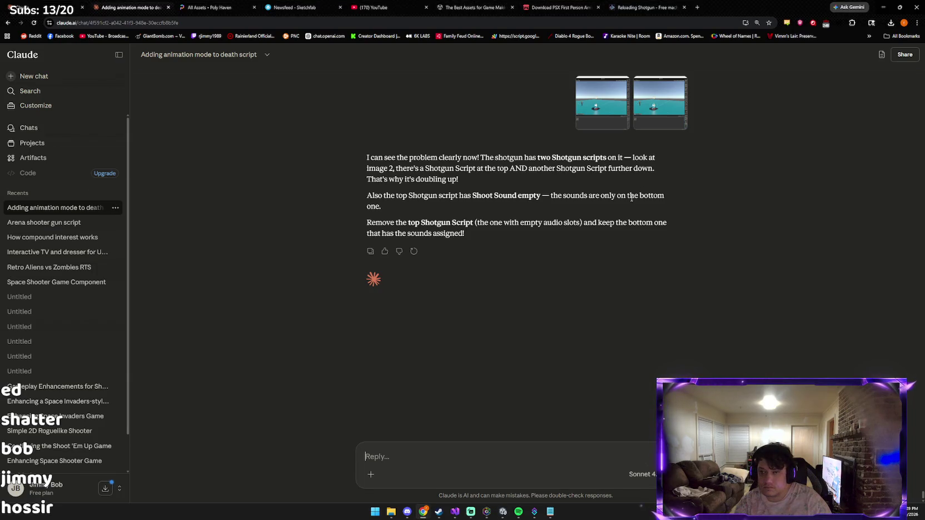
key(alt+Tab)
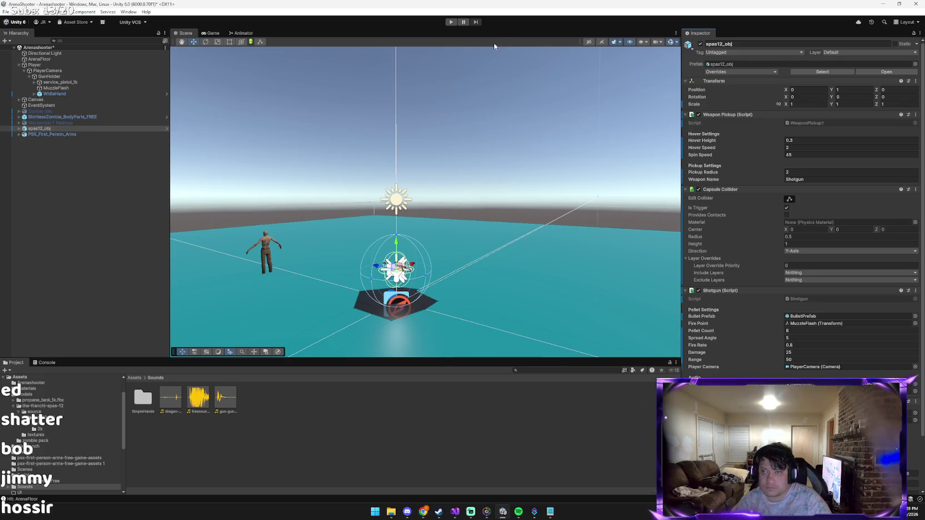
click(451, 21)
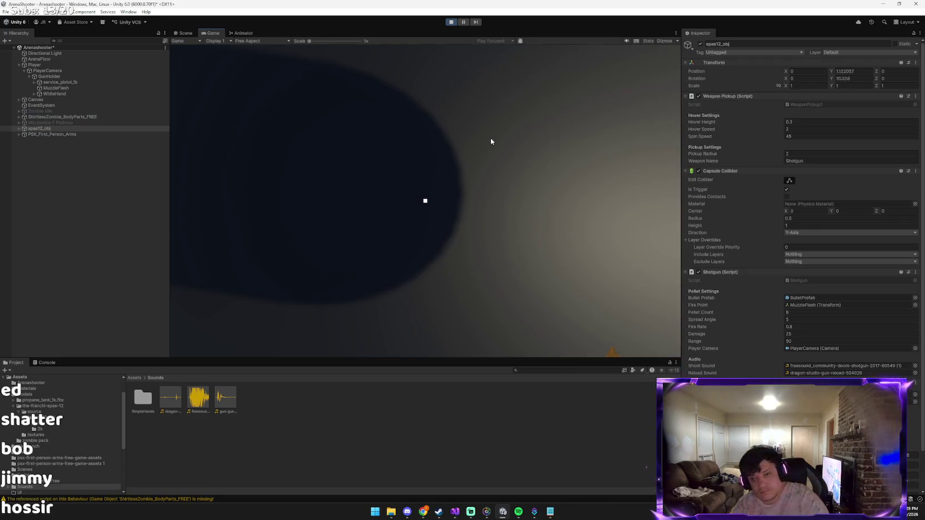
Step: Fire the pistol, walk into the shotgun to pick it up, and shoot the zombie
click(491, 142)
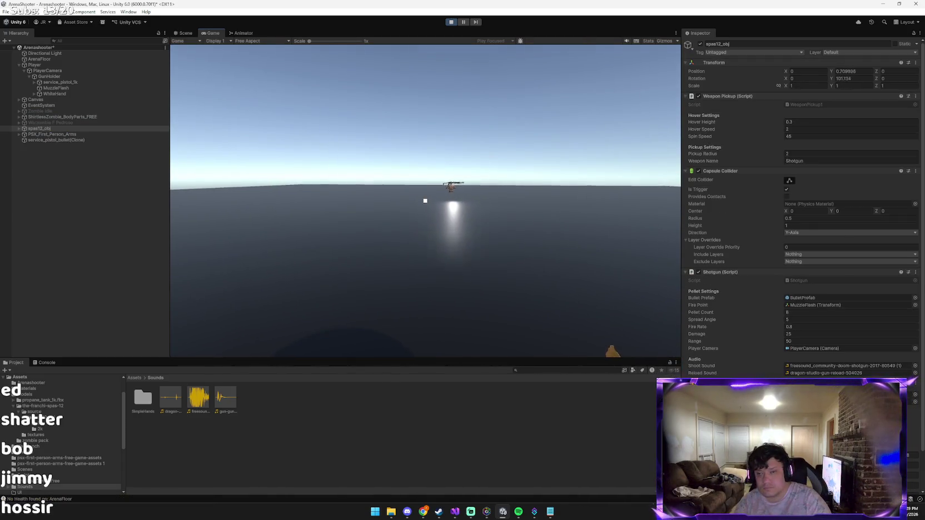
key(w)
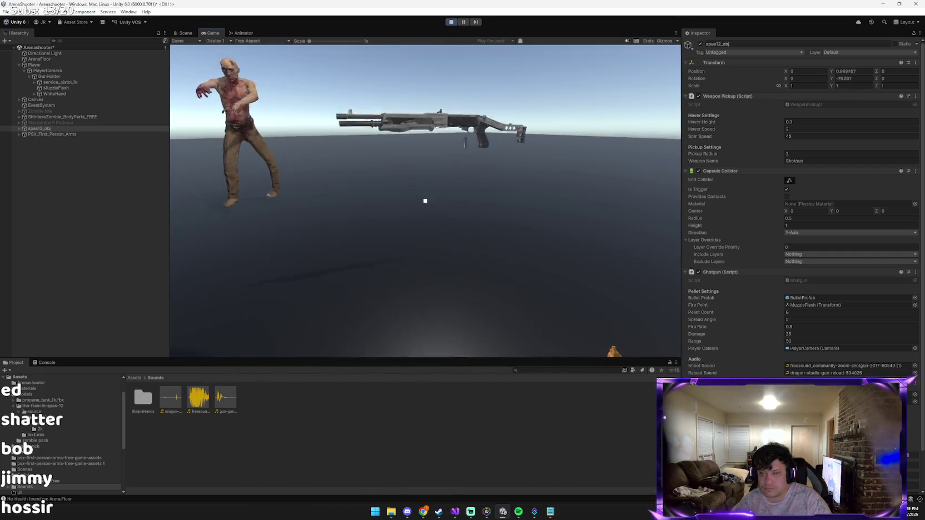
key(w)
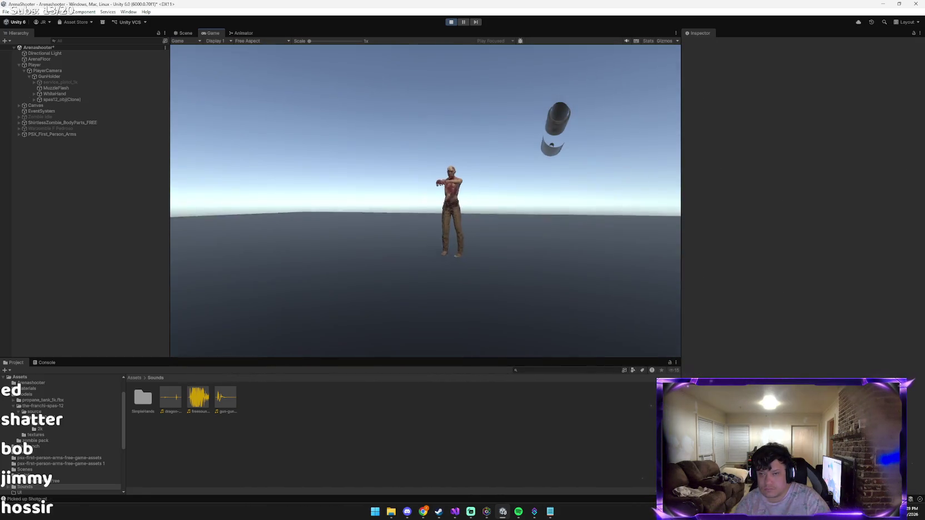
click(425, 201)
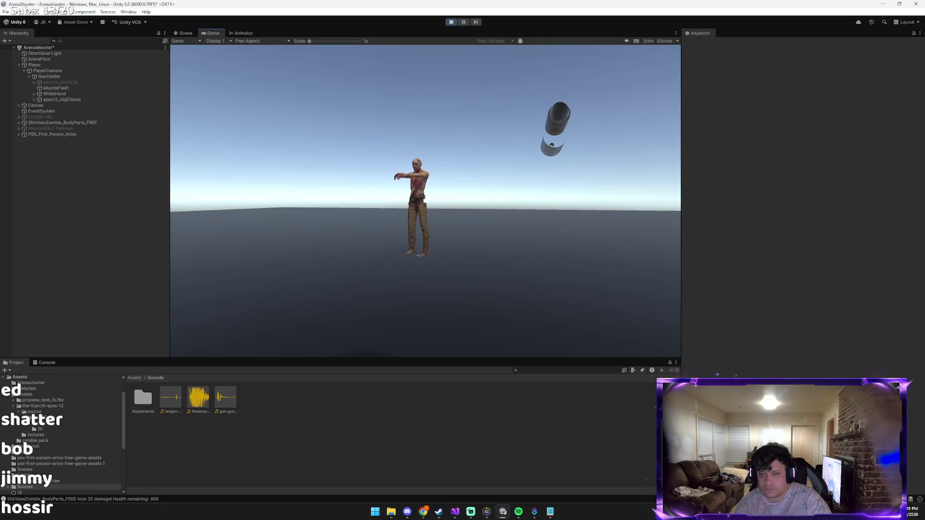
click(425, 201)
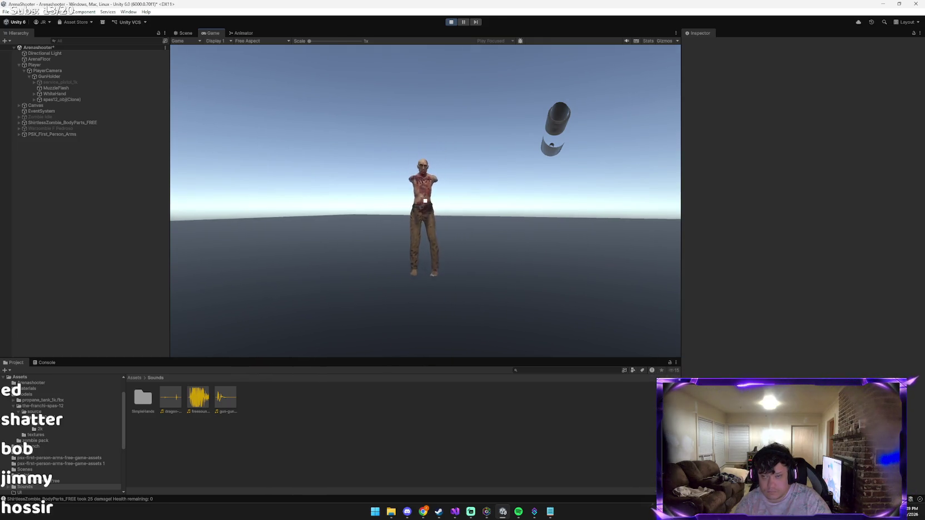
Step: Switch back to the pistol with key 1, fire it several times, then stop the game
key(1)
click(426, 200)
click(425, 201)
click(426, 201)
click(426, 201)
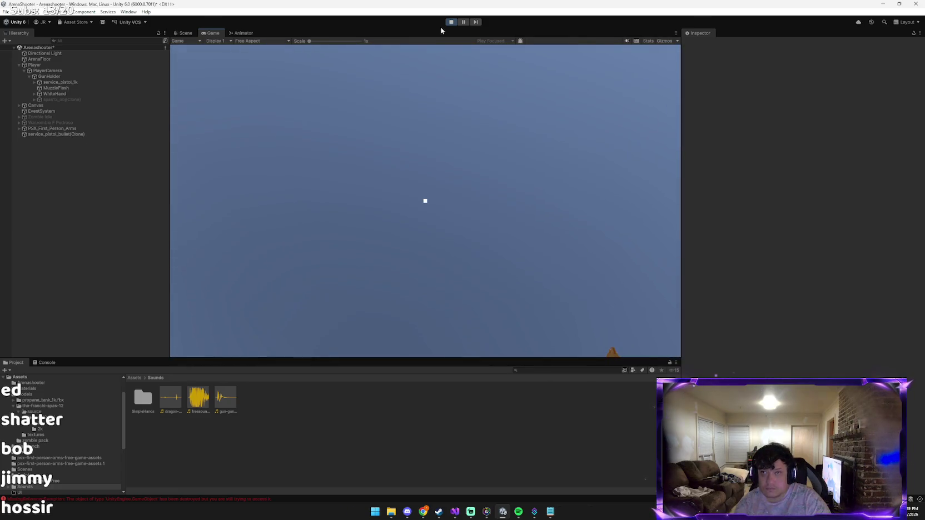
click(451, 23)
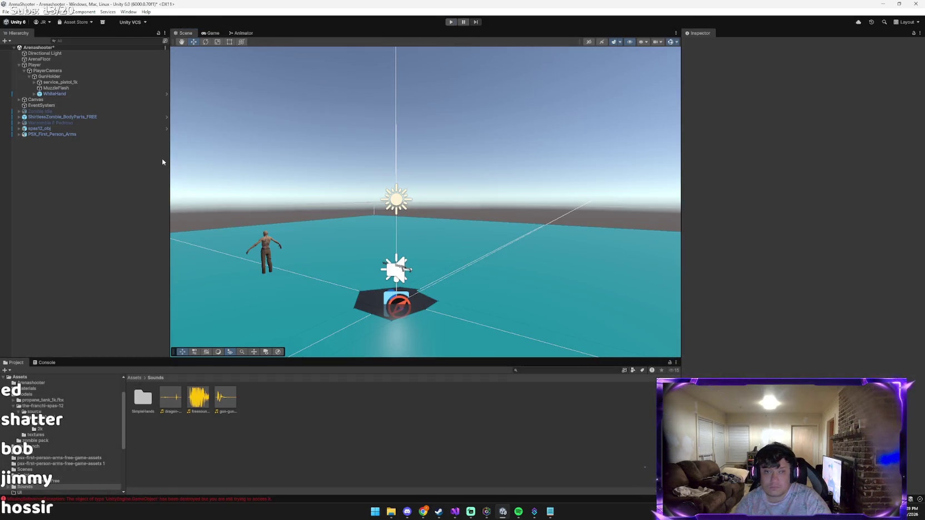
Step: Review spas12_obj's remaining components, then start a fresh play-test
click(100, 129)
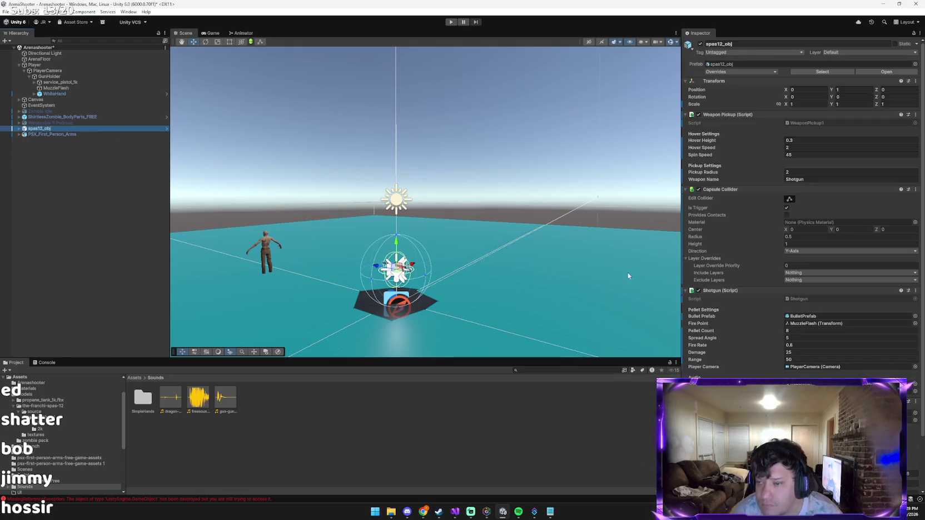
scroll(777, 332, down, 3)
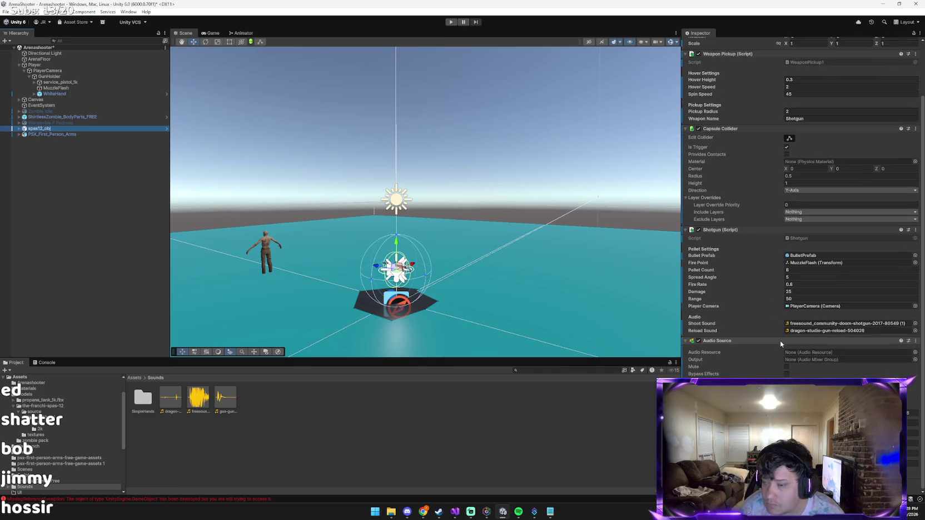
scroll(814, 329, up, 2)
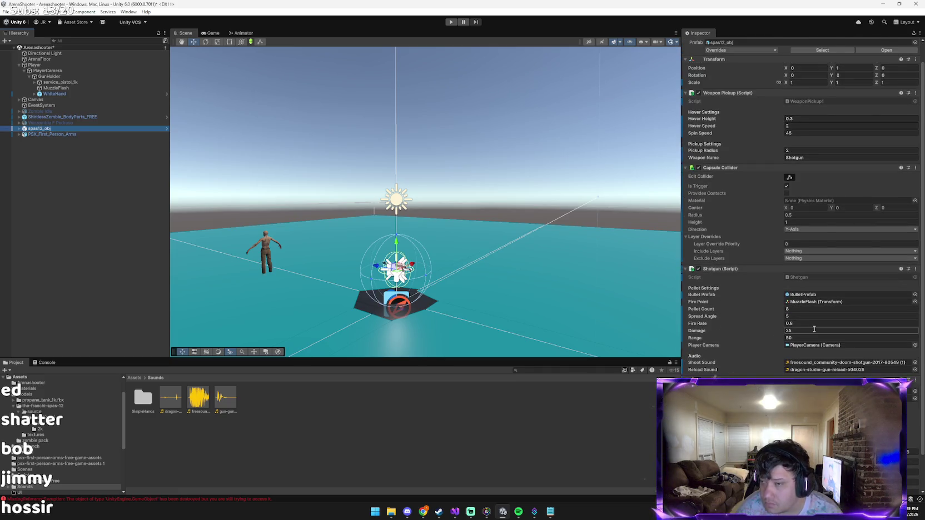
scroll(814, 329, up, 1)
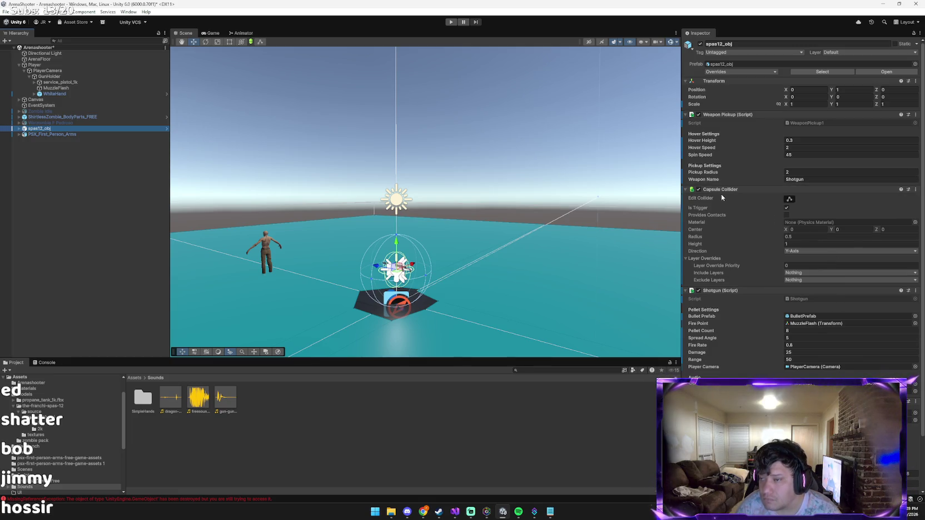
click(451, 21)
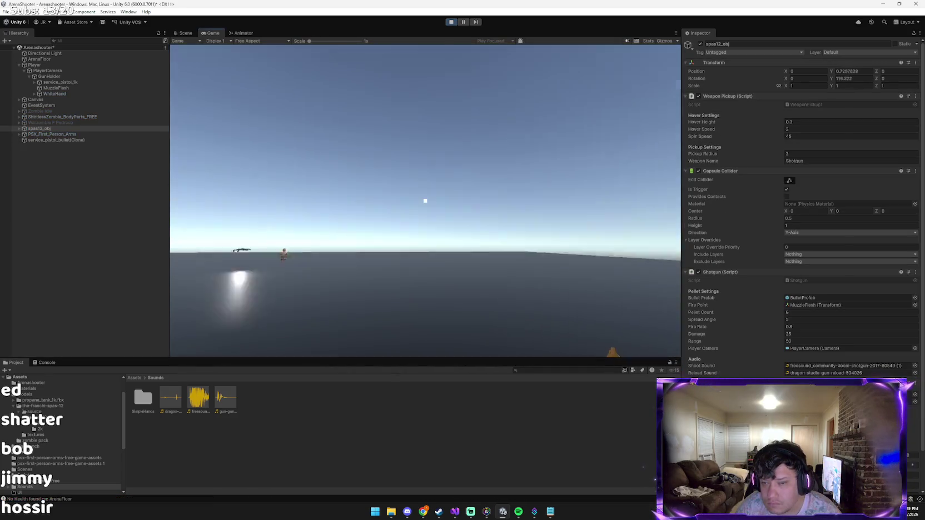
Step: Walk forward to pick up the shotgun while shooting the zombie with the pistol
click(426, 200)
key(w)
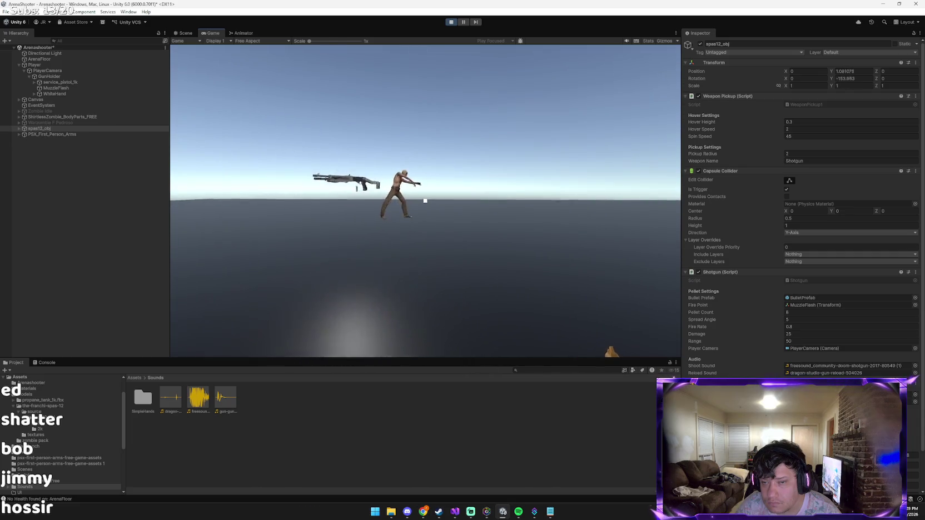
key(w)
click(426, 201)
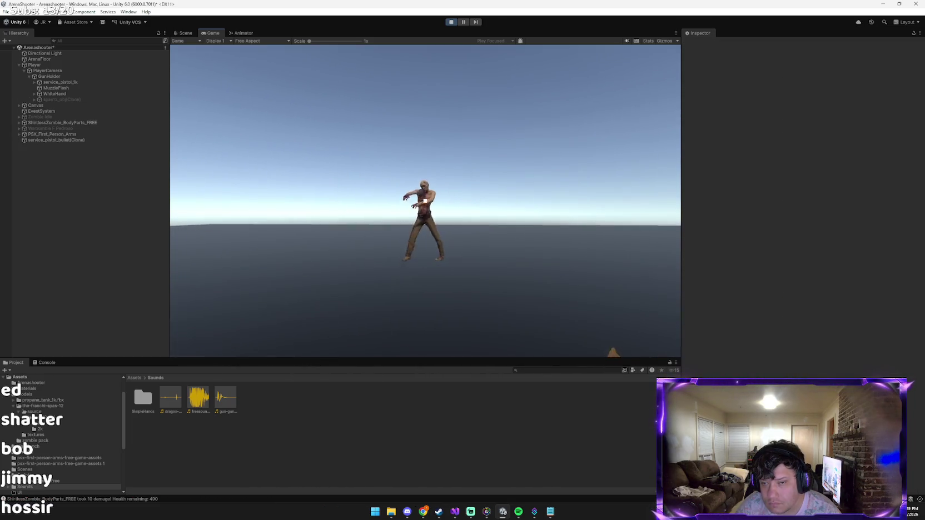
click(425, 201)
click(426, 200)
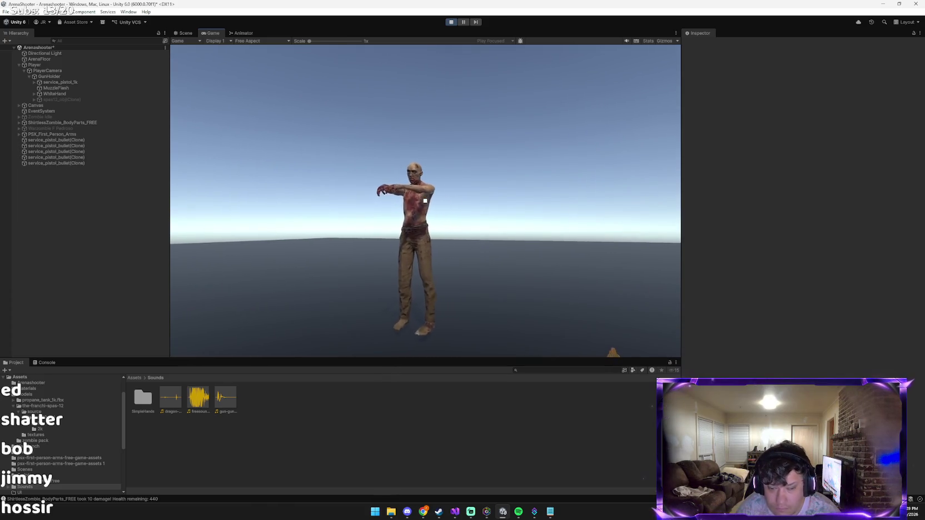
Step: Fire the shotgun (key 2), finish the zombie with the pistol (key 1), then stop the game
key(2)
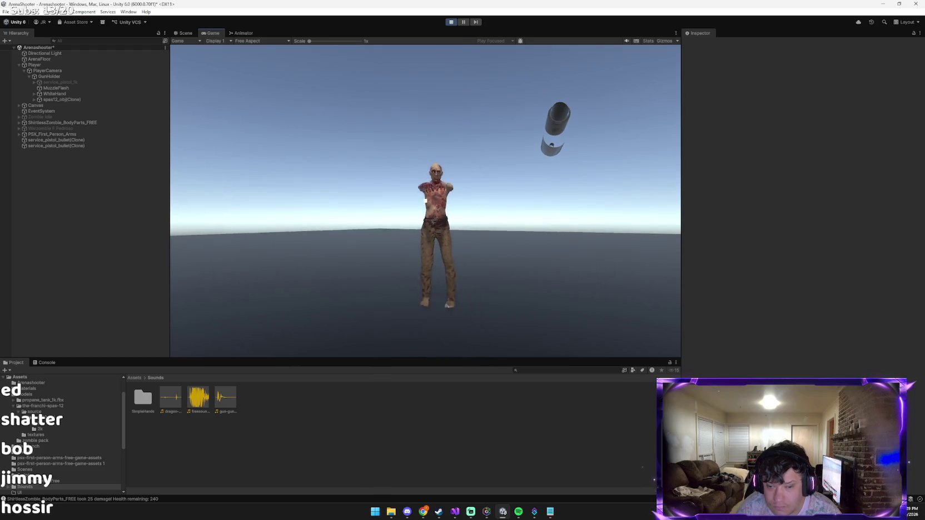
click(425, 201)
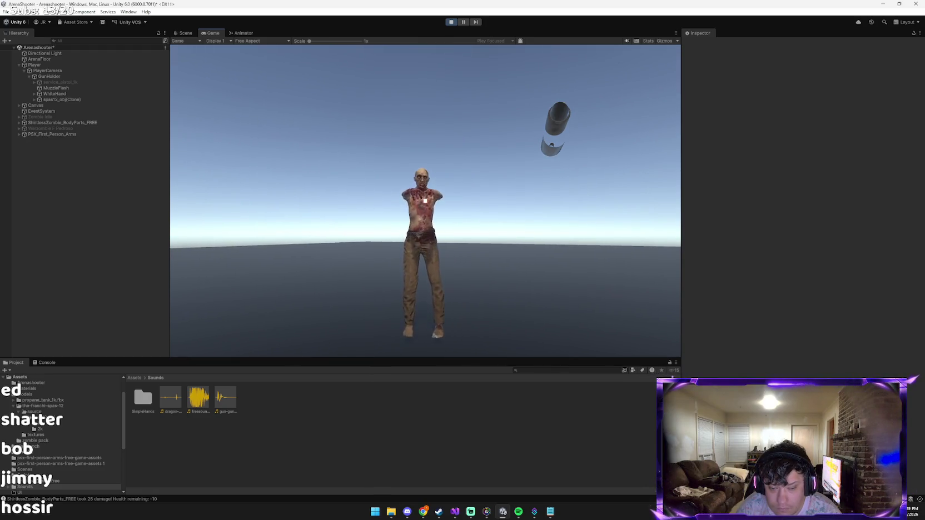
key(1)
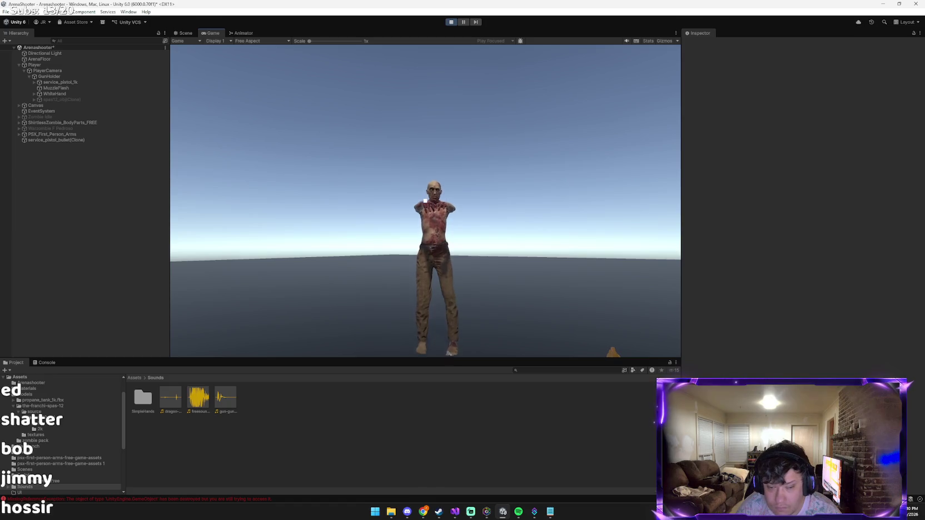
click(425, 200)
click(425, 200)
click(426, 201)
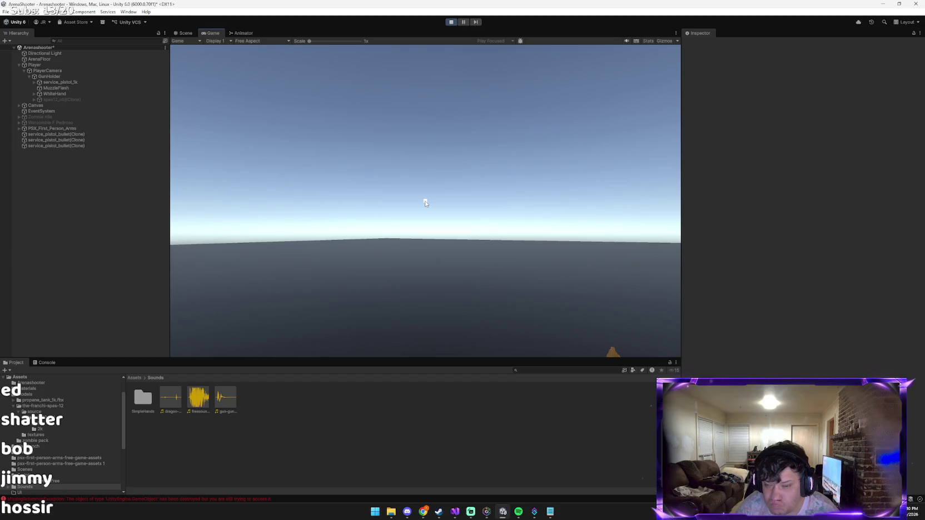
click(451, 23)
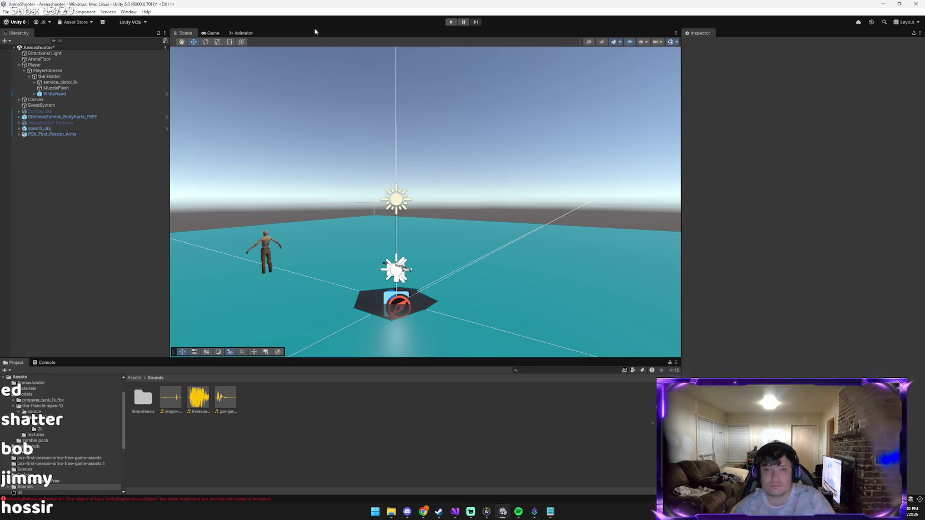
Step: Tell Claude the shotgun fires on click while holding the pistol, then return to Unity
key(alt+Tab)
key(alt+Tab)
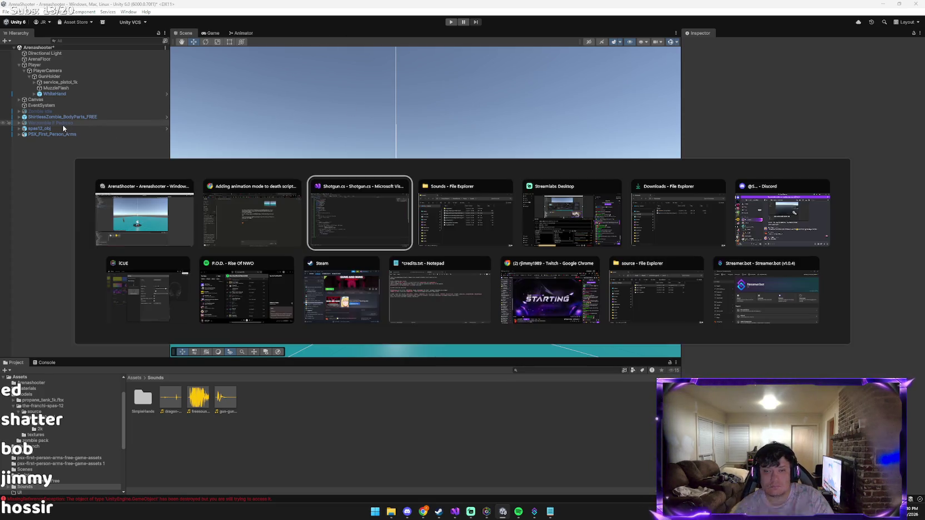
click(247, 217)
text(SHTOUGN E)
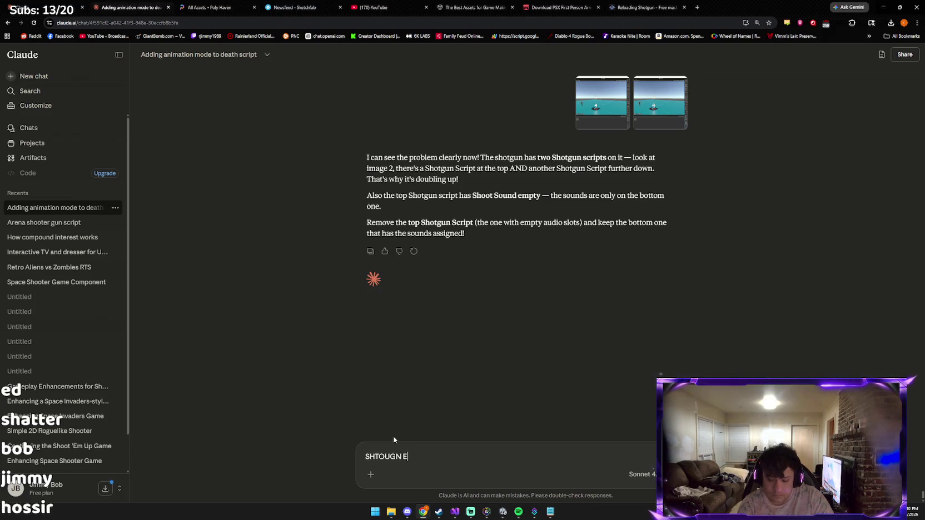
text(NTERS ON S)
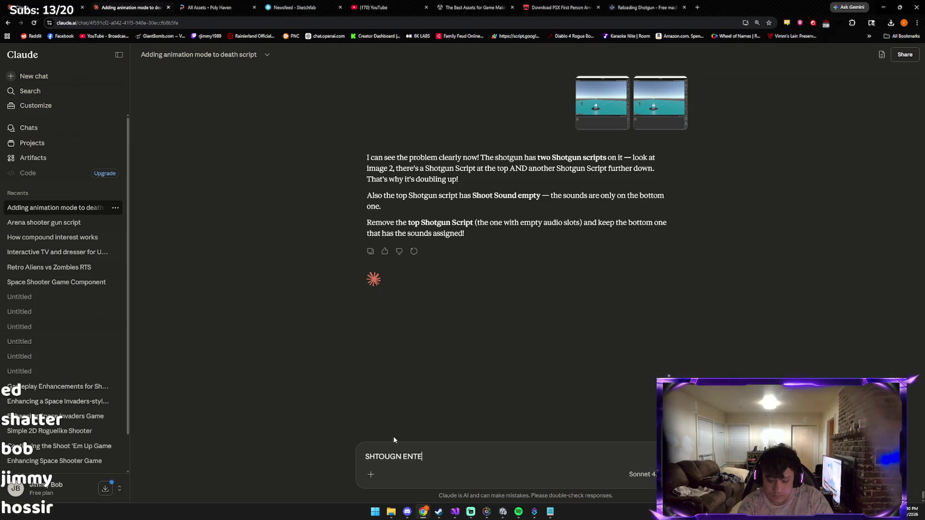
text(HO)
key(BackSpace)
key(BackSpace)
key(BackSpace)
text(CLICK W)
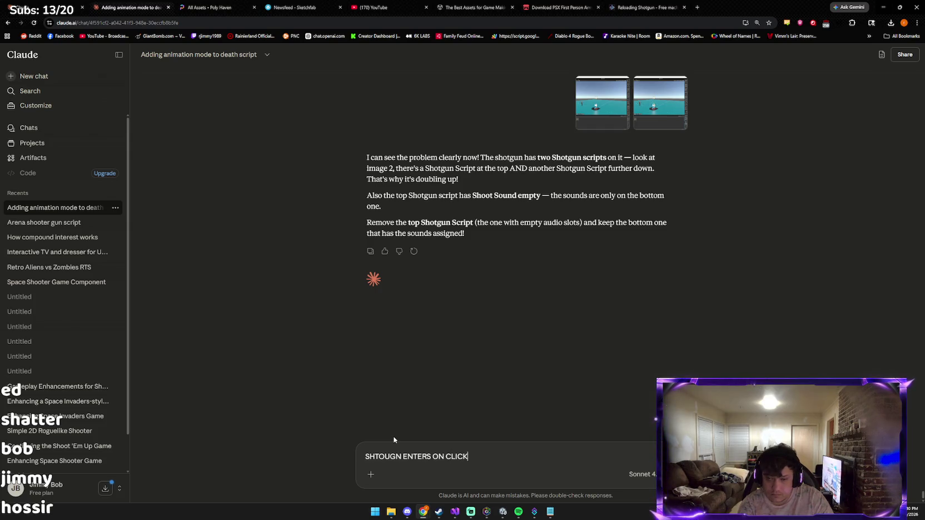
text(HILE)
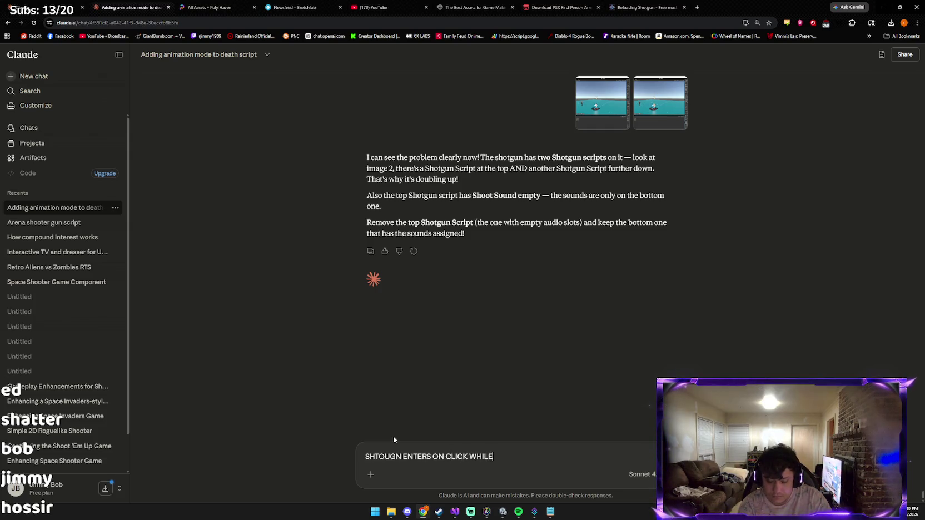
text( HAVING)
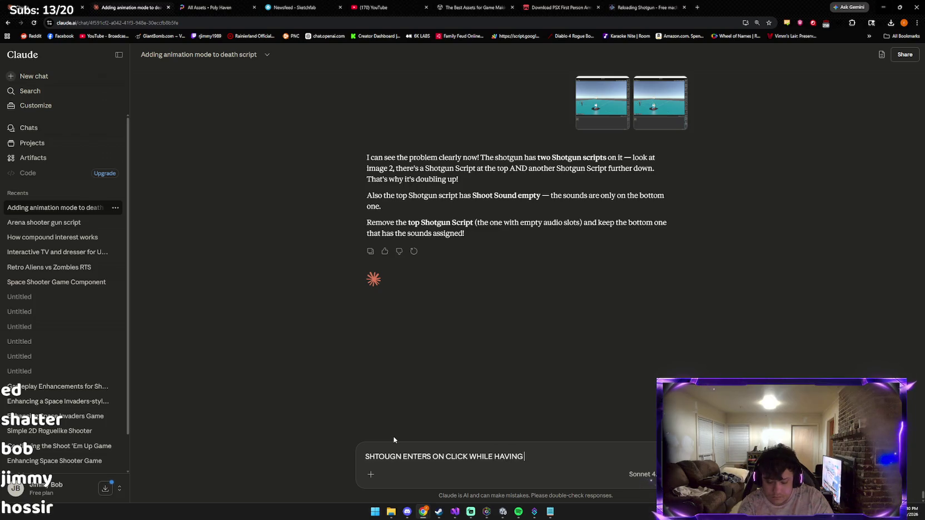
text( PISTOL ITS SSO)
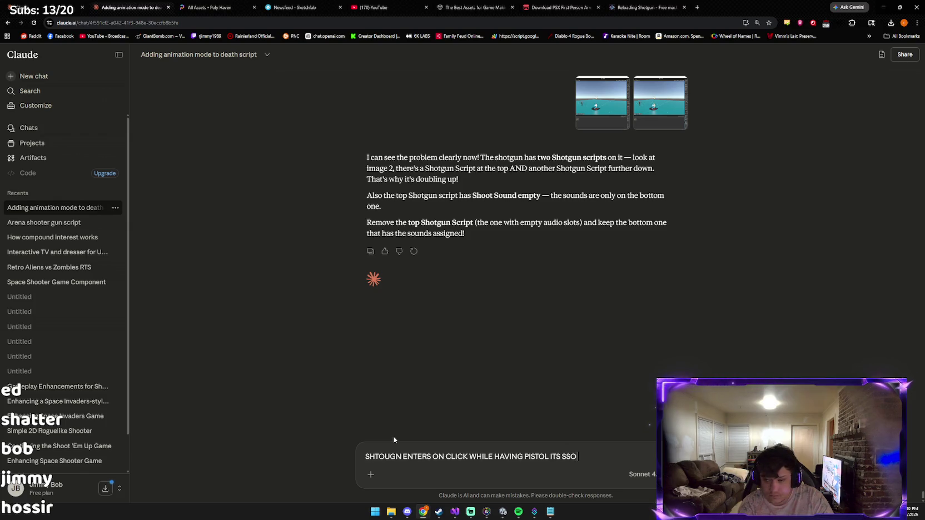
key(BackSpace)
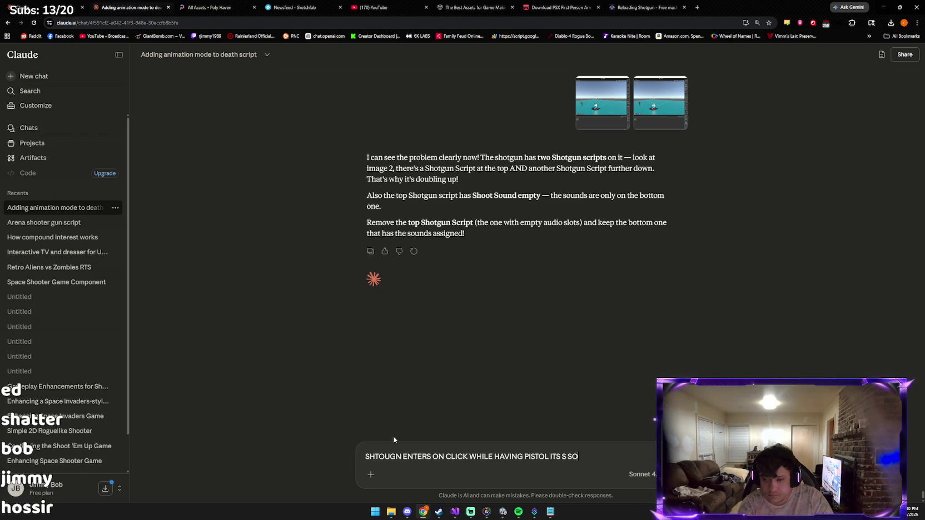
text(CLO)
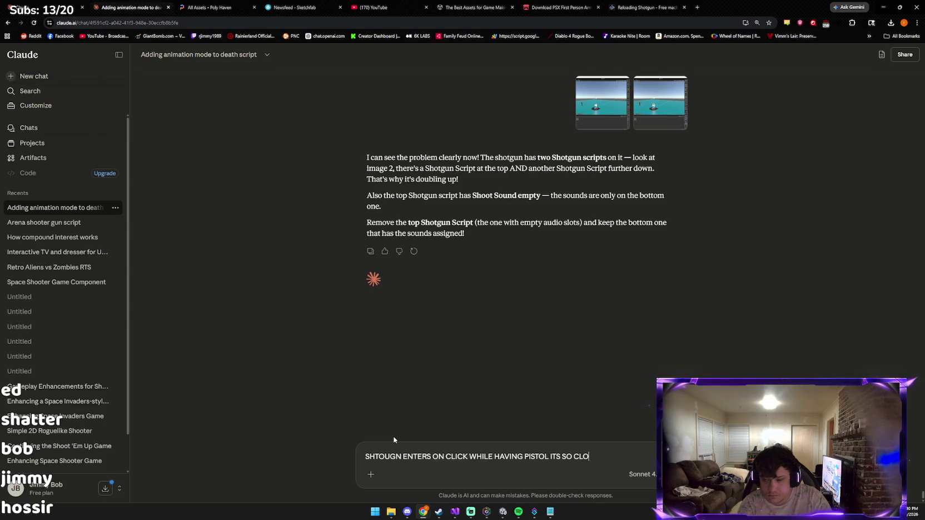
text(SE)
key(Return)
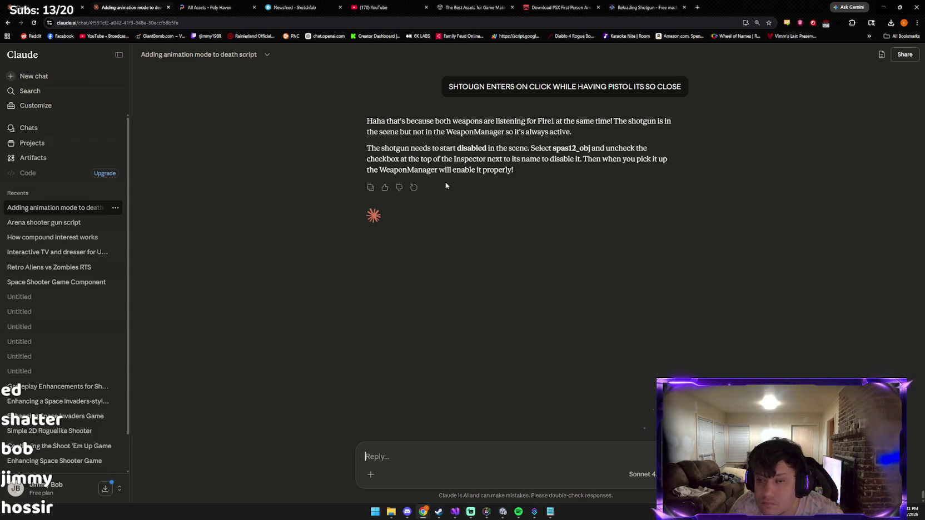
key(alt+Tab)
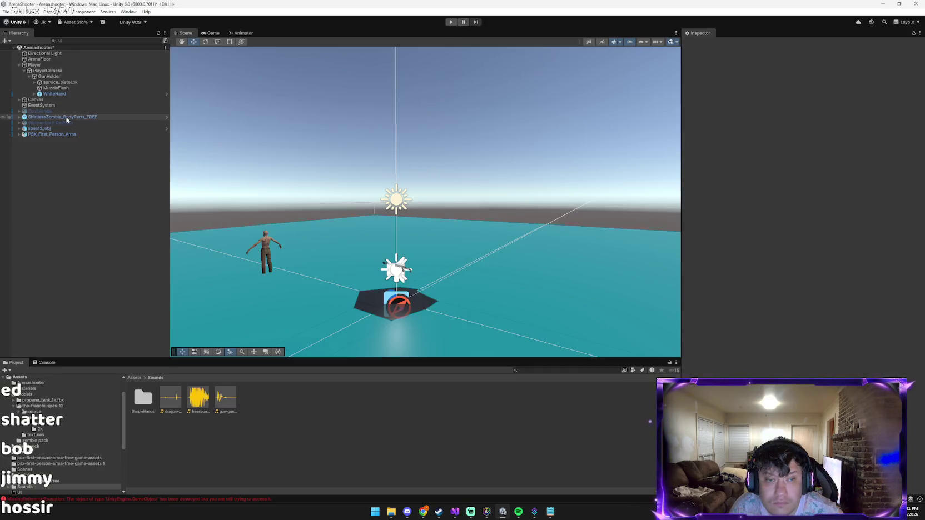
Step: Turn off Is Trigger on spas12_obj's Capsule Collider, run the game, and paste a screenshot into Claude
click(56, 129)
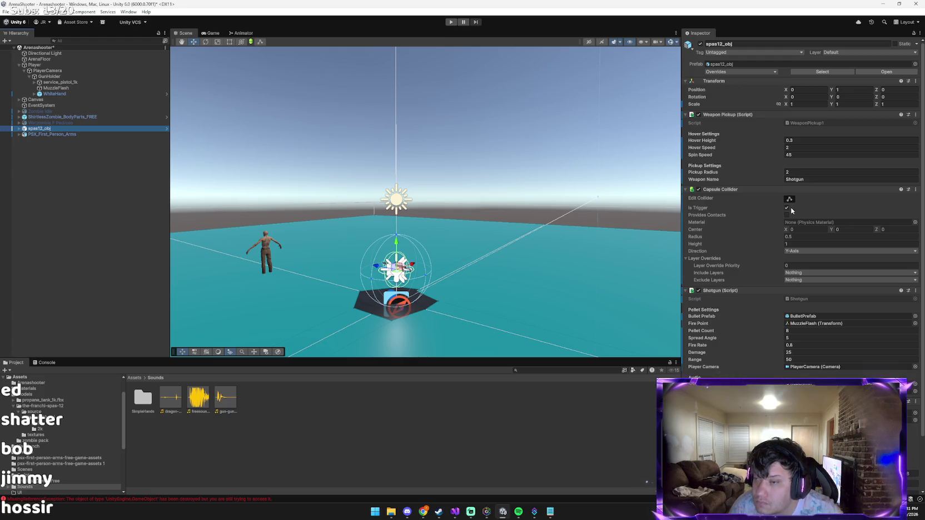
click(787, 208)
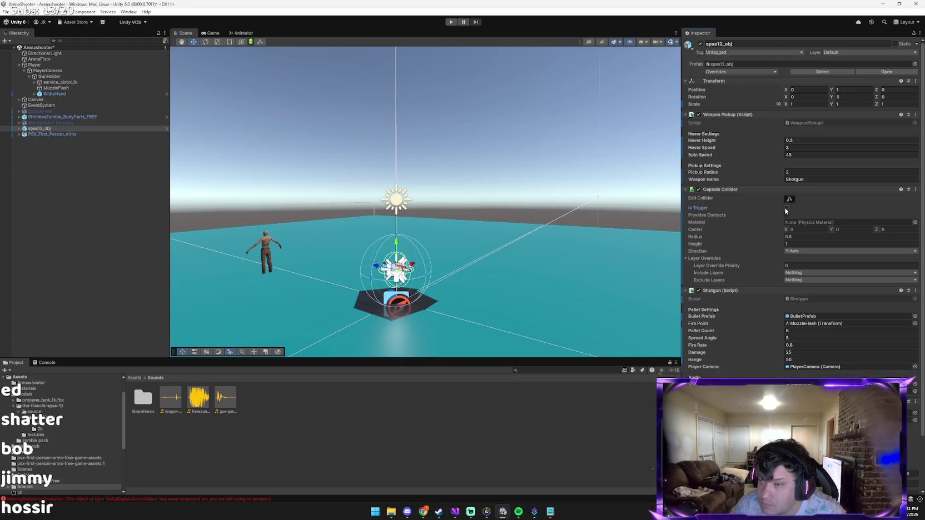
click(452, 22)
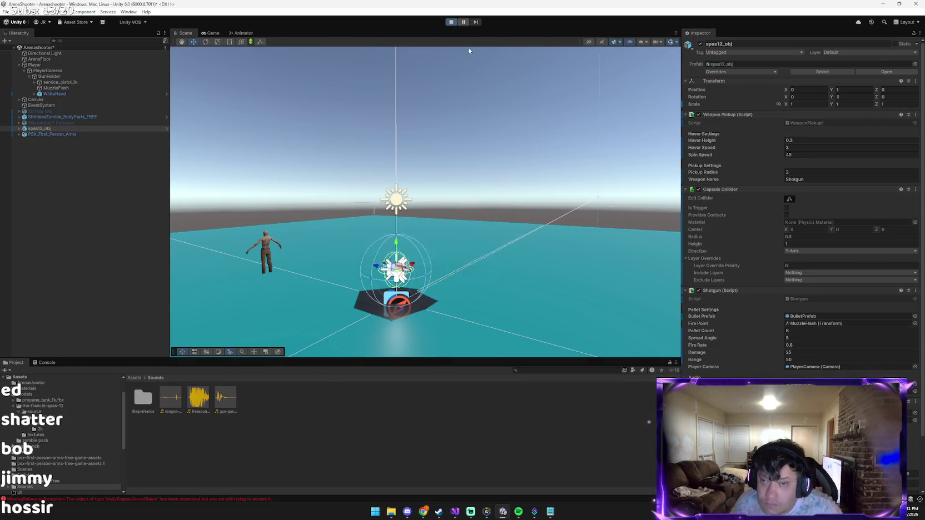
key(alt+Tab)
key(ctrl+v)
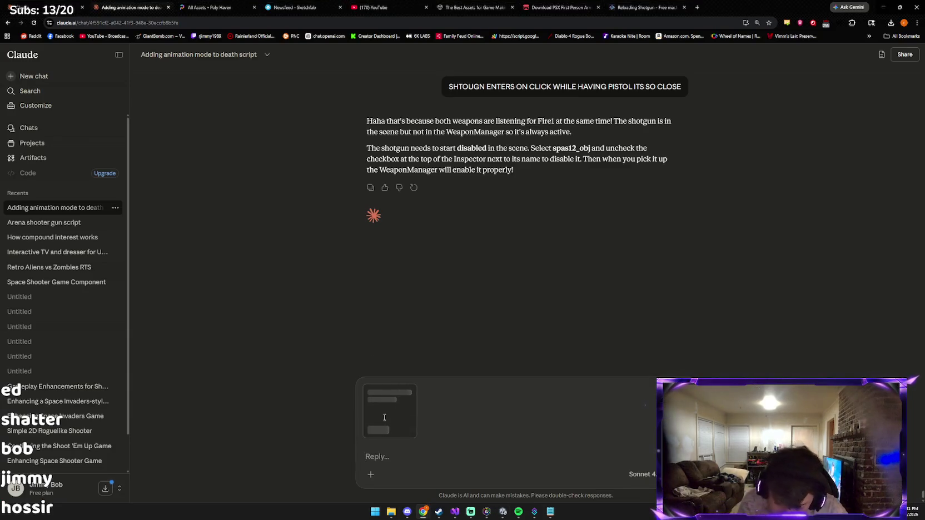
Step: Send the screenshot to Claude with the question 'ON ISTRIGGER?'
text(ON ISTRIIG)
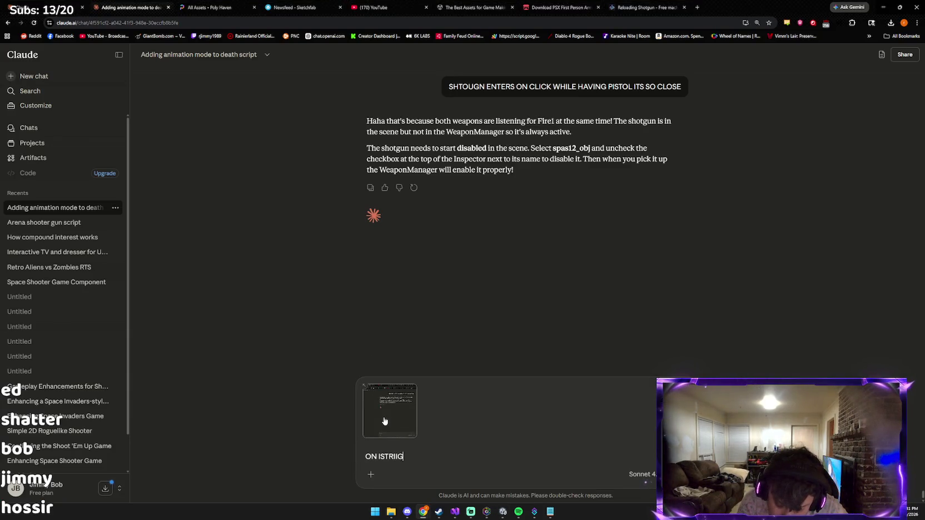
key(BackSpace)
key(BackSpace)
text(?)
key(Return)
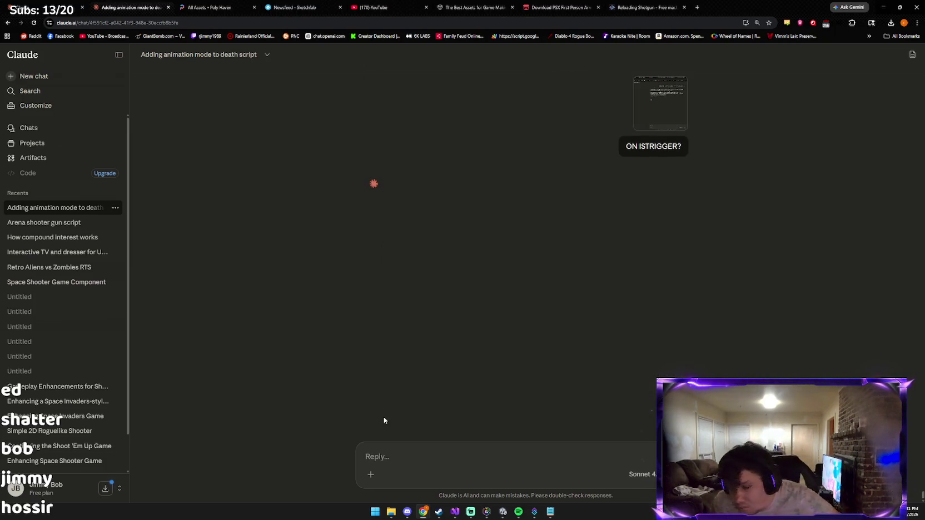
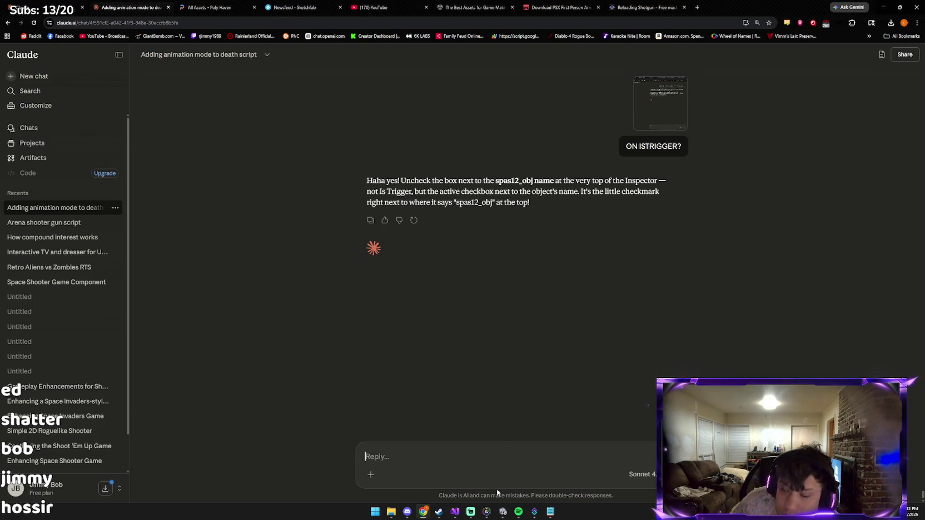
Step: Exit play mode in Unity and untick spas12_obj in the Inspector to deactivate it
click(503, 512)
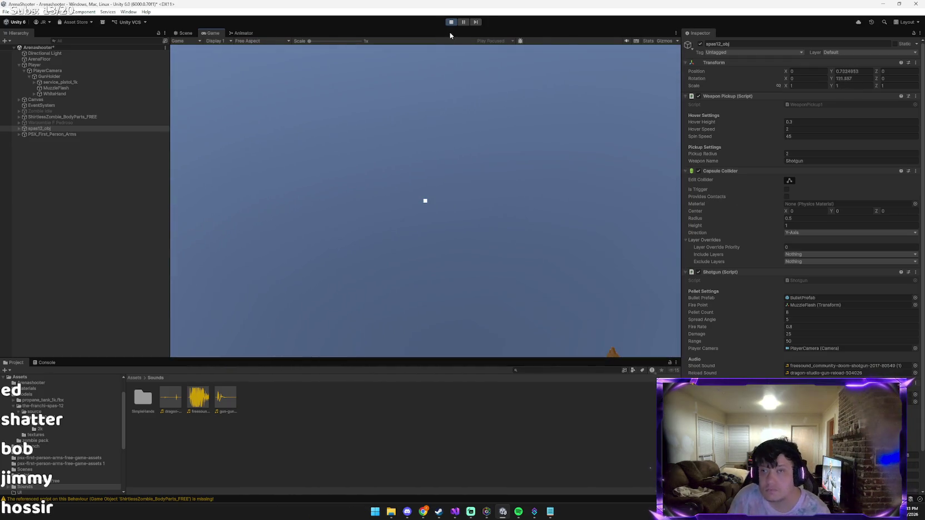
click(451, 22)
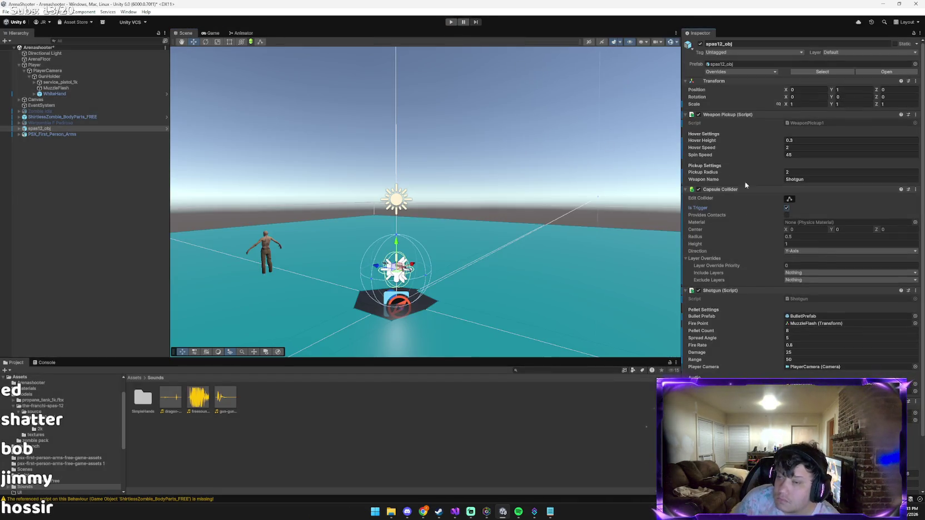
click(700, 44)
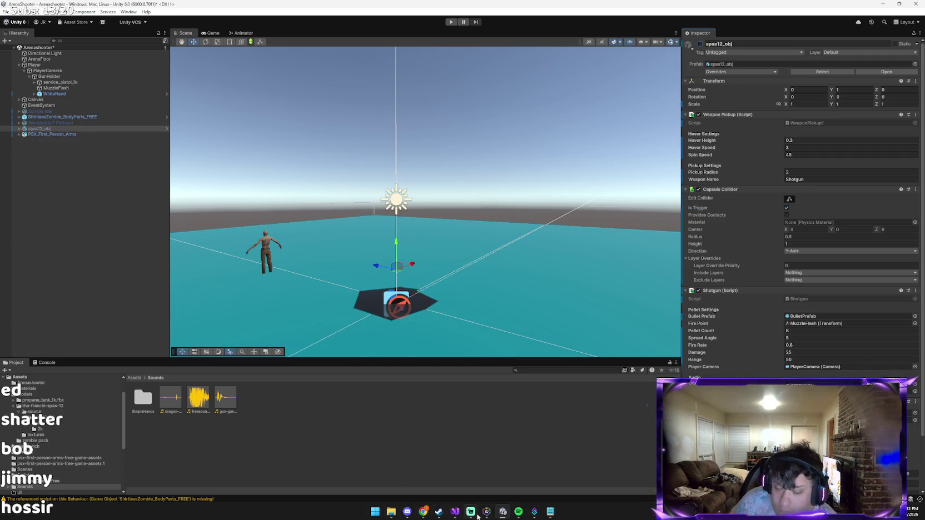
key(alt+Tab)
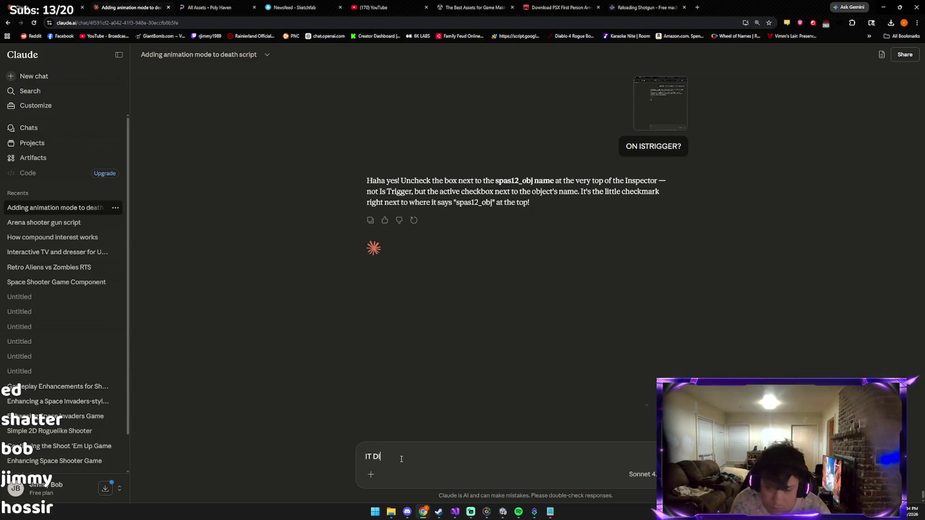
Step: Replace the draft reply with 'it disappeared', send it to Claude and read the testing instructions
key(ctrl+a)
key(BackSpace)
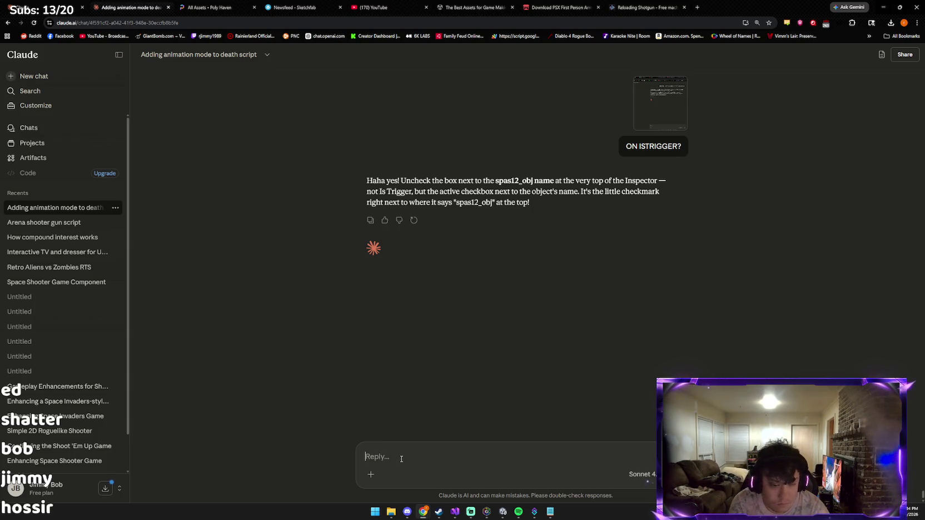
text(isappear)
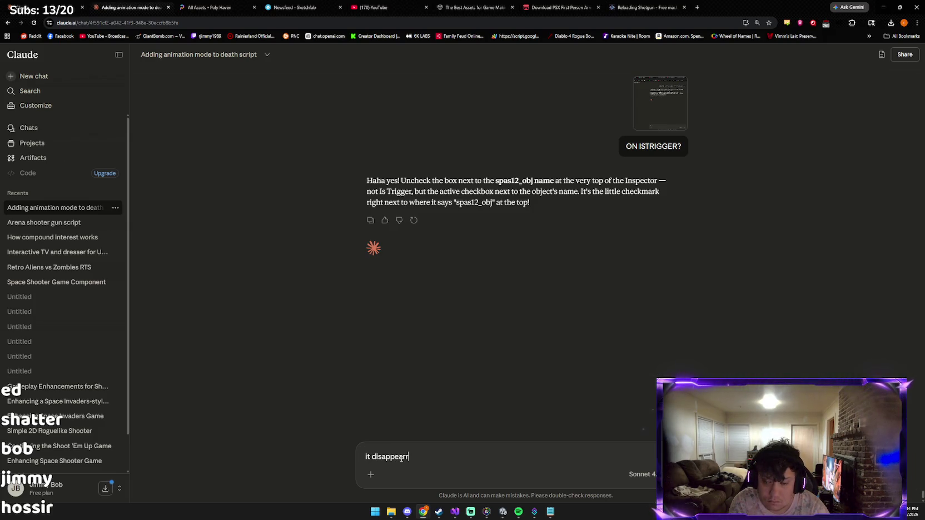
key(BackSpace)
key(BackSpace)
text(ed)
key(Return)
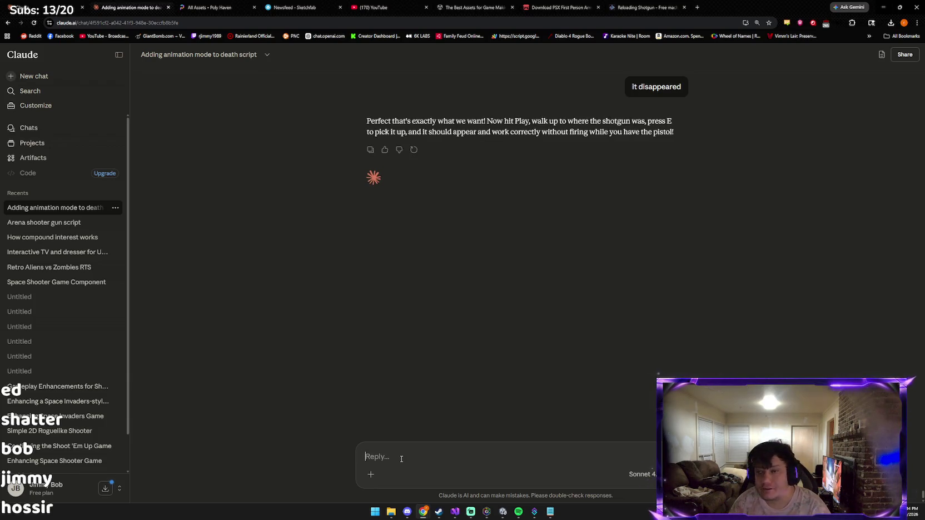
key(alt+Tab)
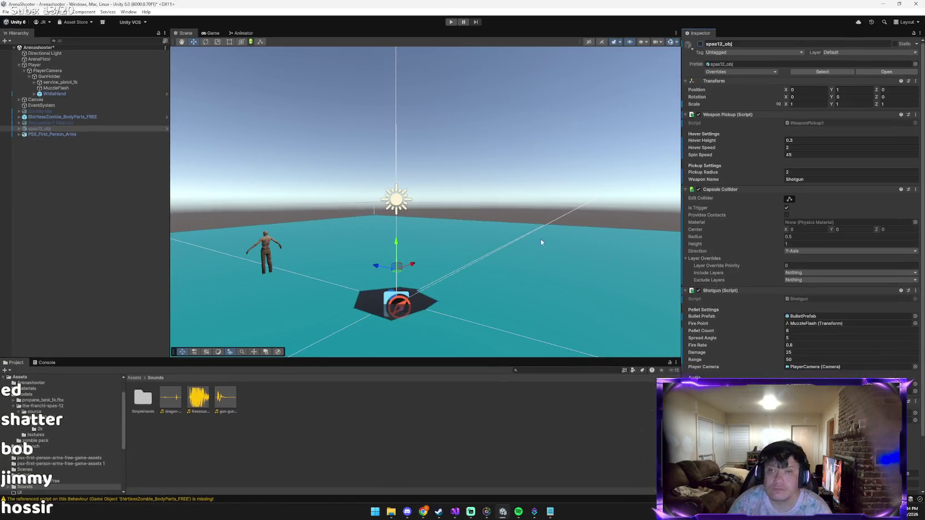
Step: Start the playtest, walk to the shotgun pickup and fire the pistol at the zombie
click(451, 22)
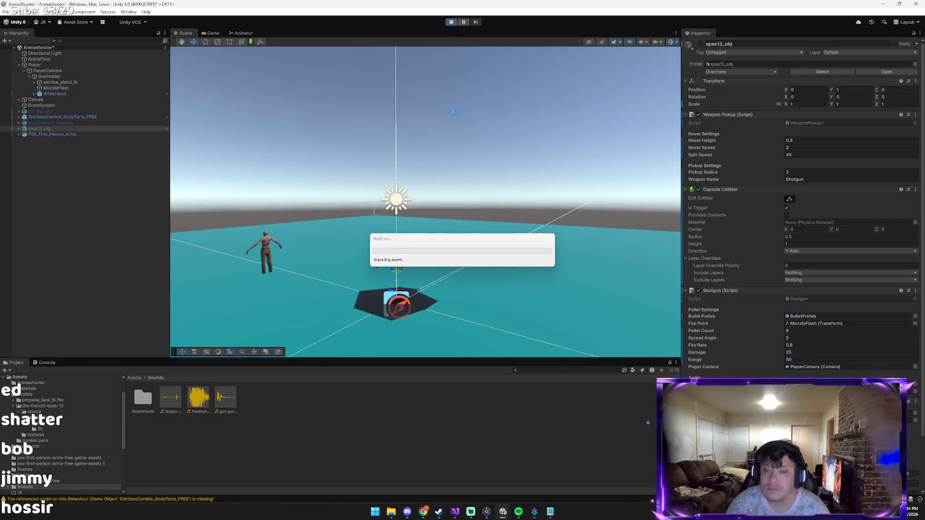
click(464, 292)
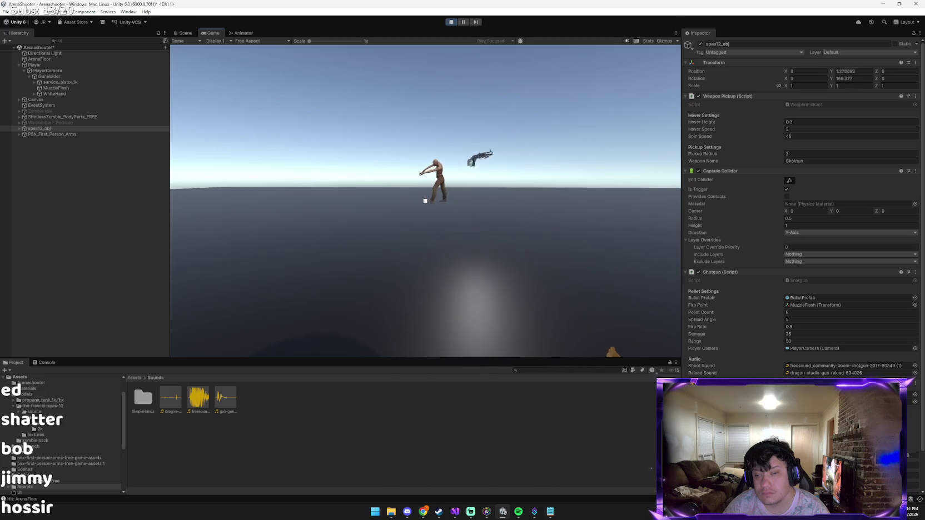
key(w)
key(w)
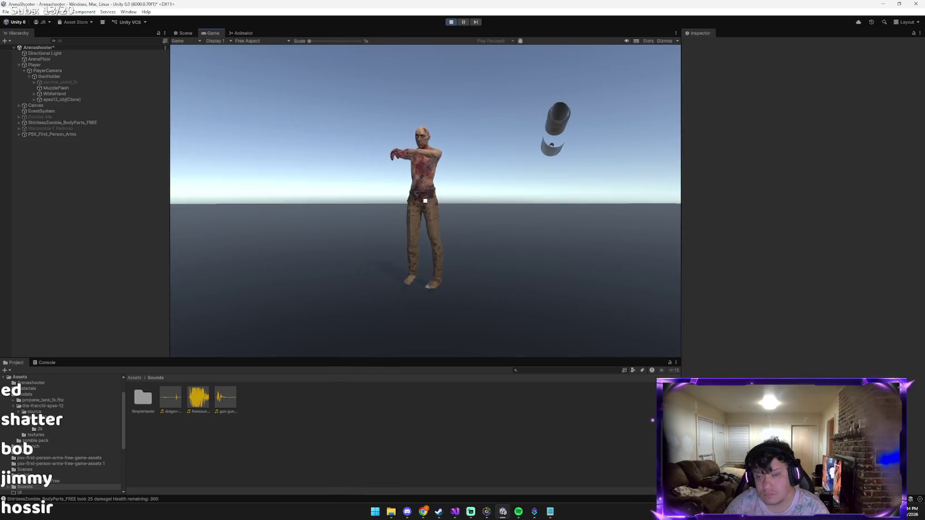
key(1)
click(426, 201)
click(425, 200)
click(426, 200)
click(425, 201)
Step: Back away firing, switch to the shotgun to kill the zombie, then stop play
key(s)
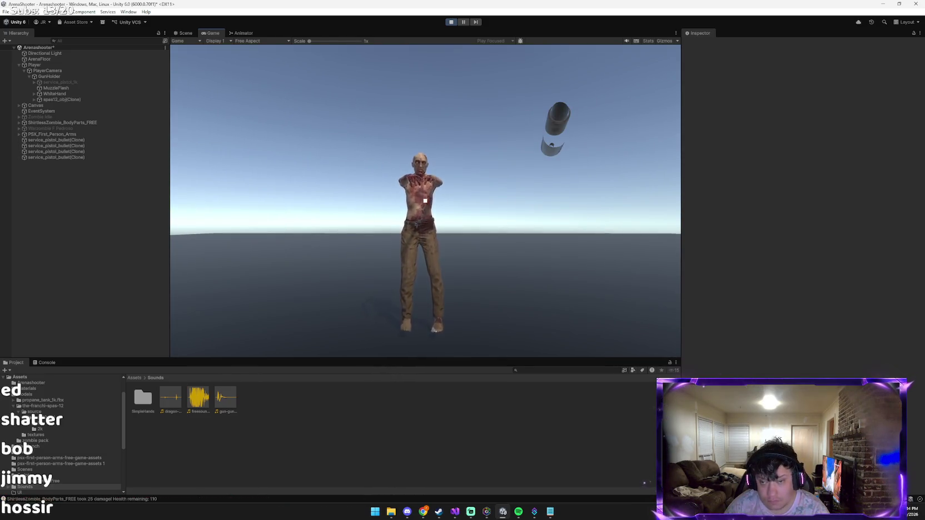
click(425, 200)
click(426, 201)
key(2)
click(425, 201)
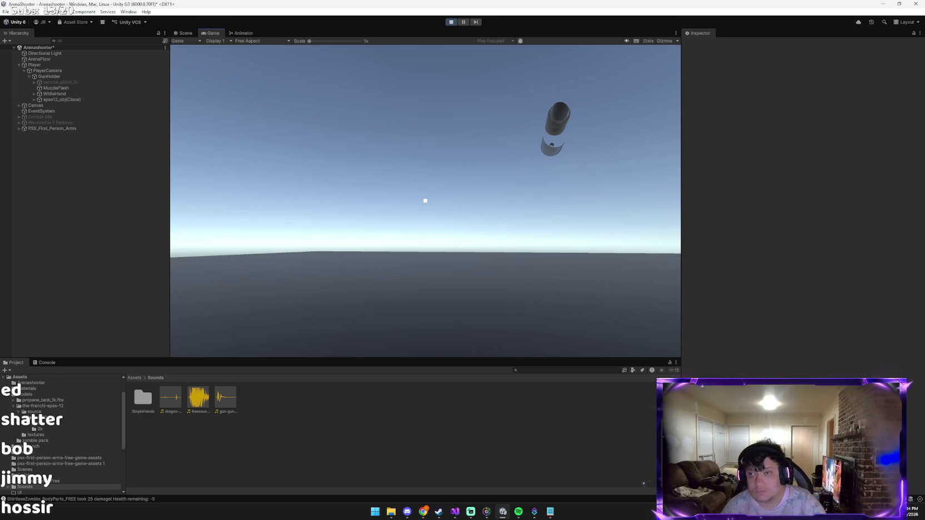
click(451, 23)
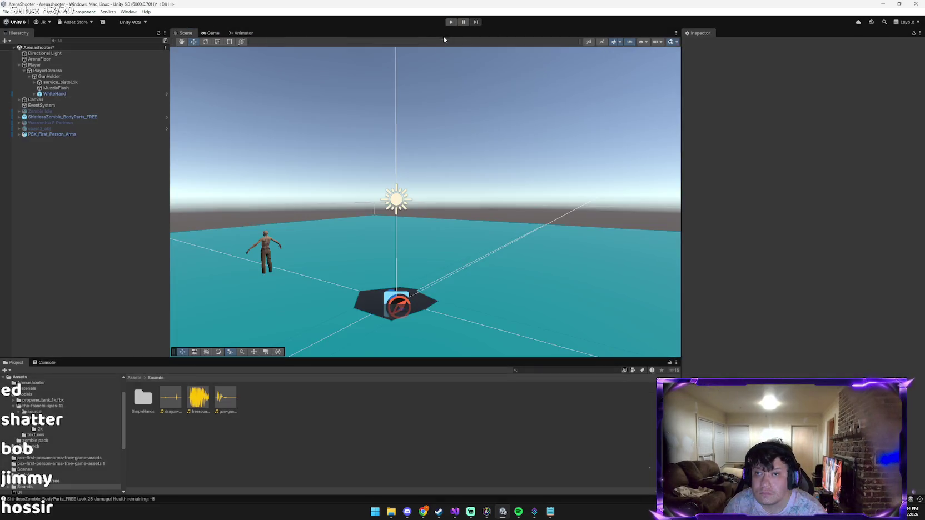
key(alt+Tab)
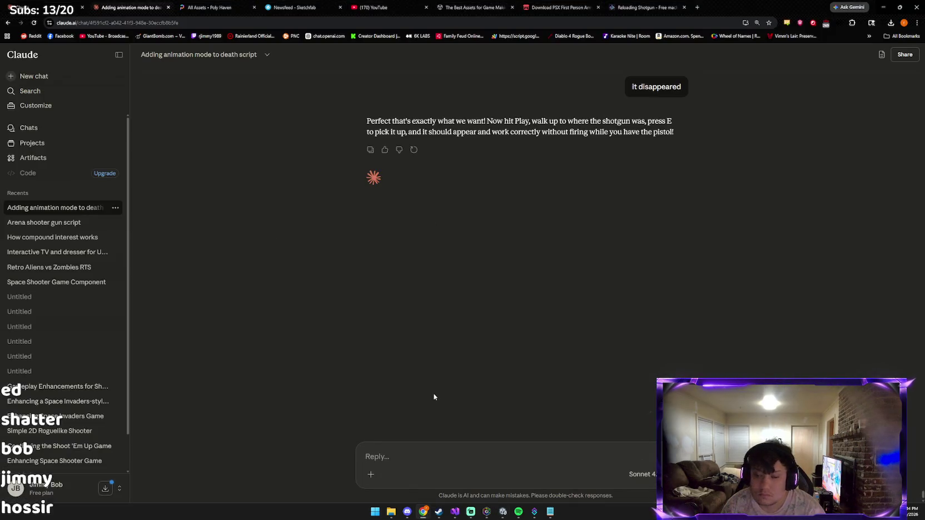
Step: Send Claude the screenshot with 'its still broke and starts with pistol shoot'
key(ctrl+v)
text(its still b)
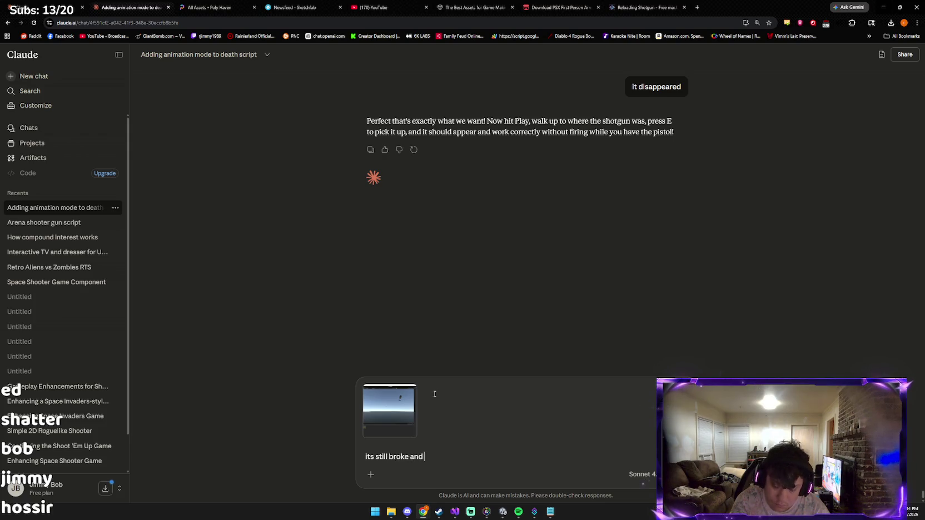
text(roke and starts with)
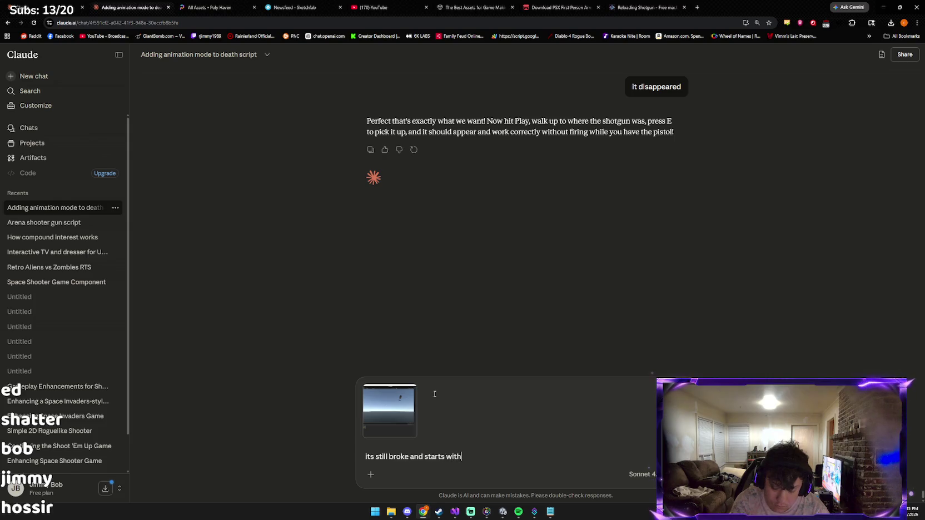
text( pistol )
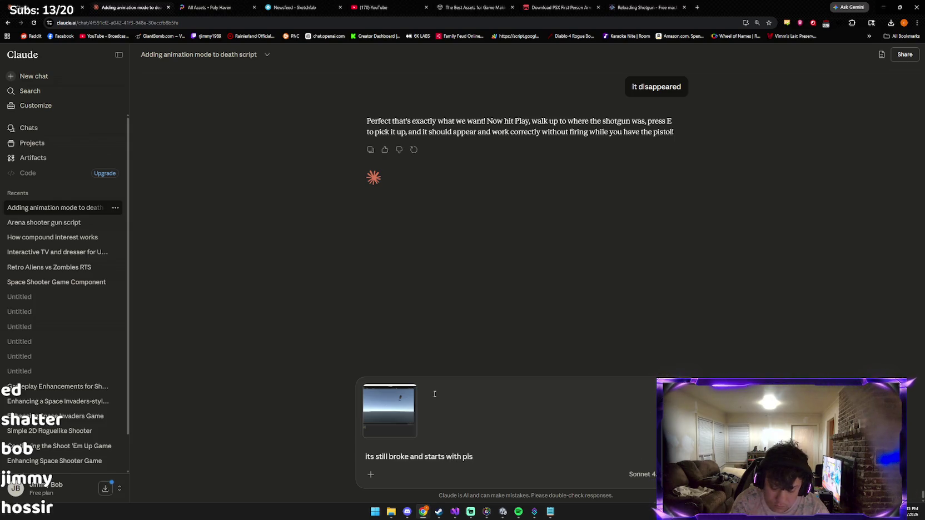
text(shoot shotgun sound)
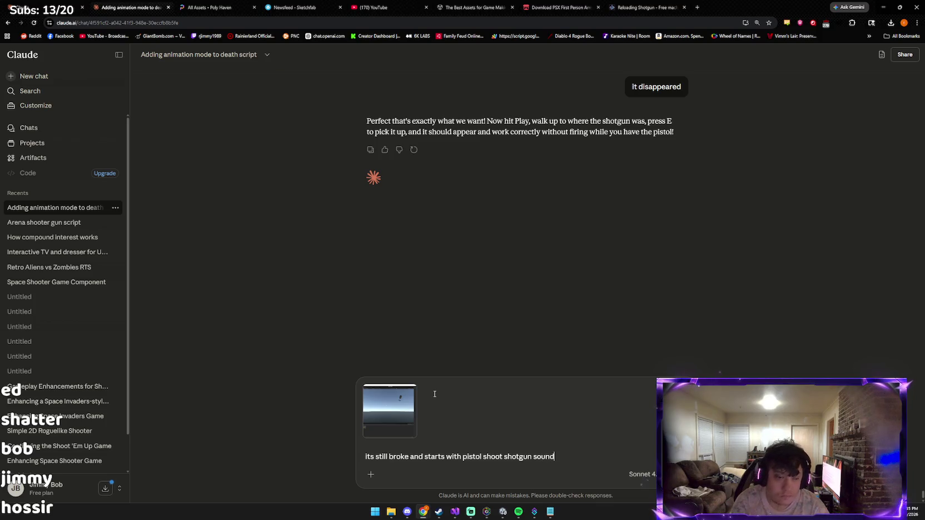
key(Return)
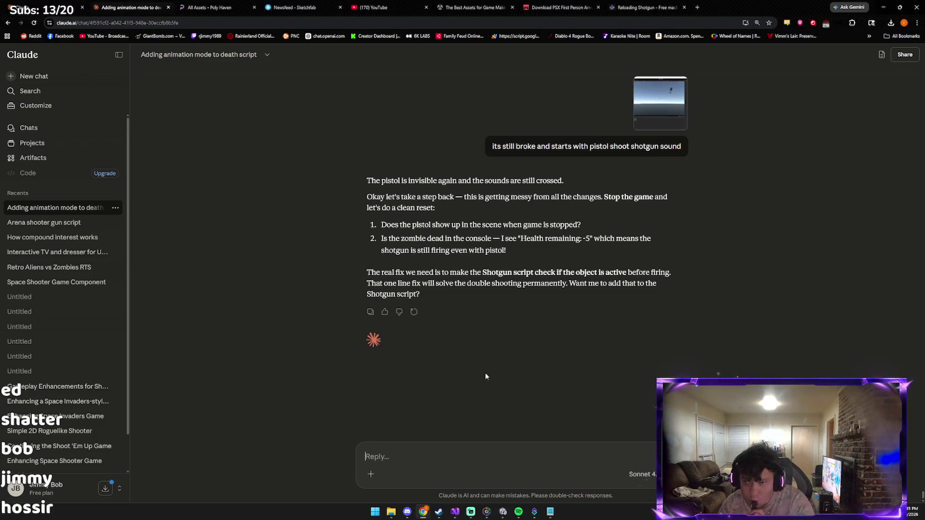
Step: Copy the whole Shotgun.cs script from Visual Studio into the Claude reply box
click(454, 512)
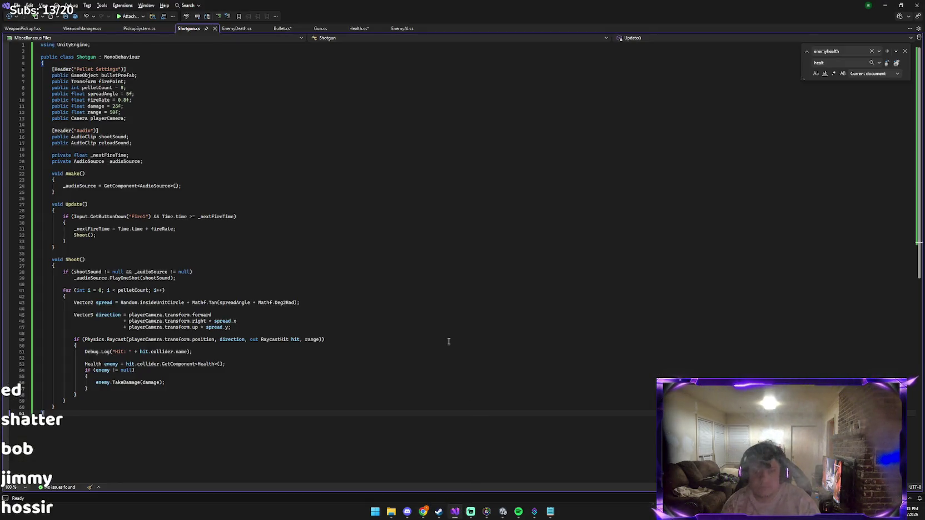
click(449, 342)
key(ctrl+a)
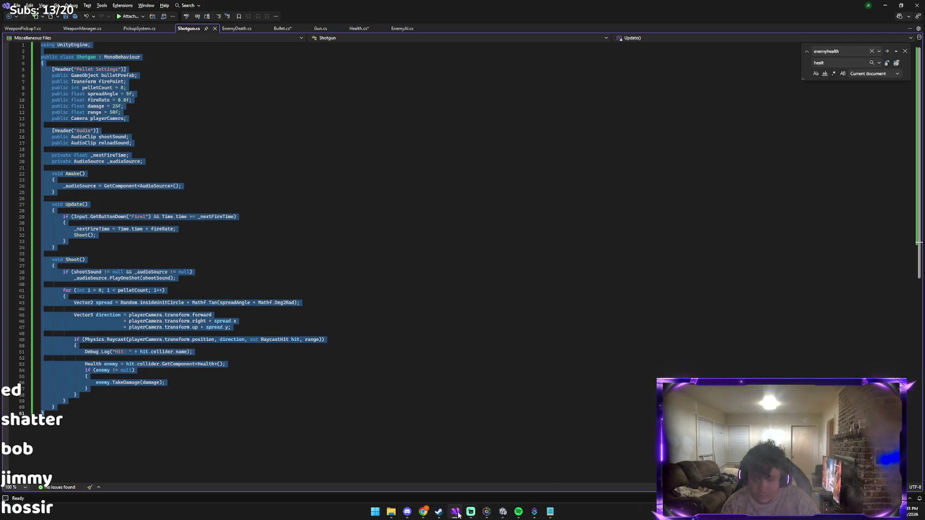
click(423, 512)
click(402, 487)
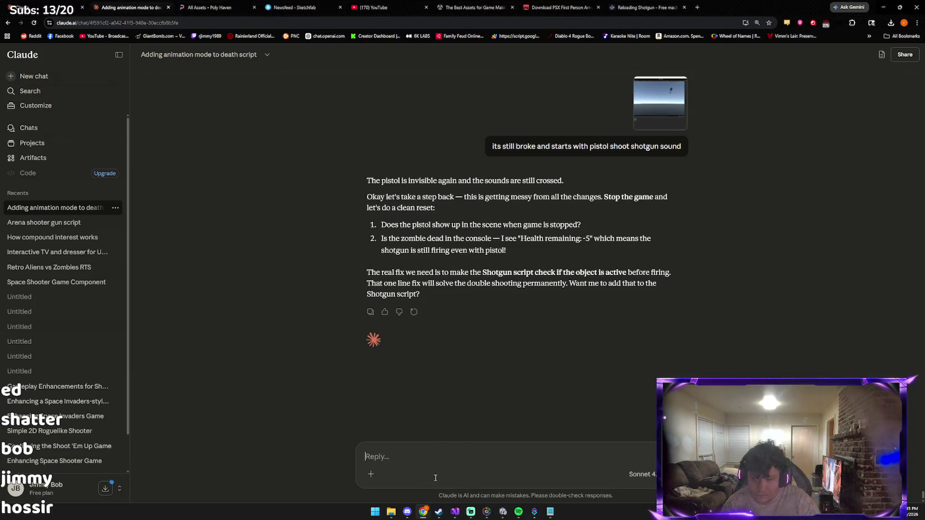
key(ctrl+v)
Step: Send the Shotgun code to Claude, then ask it to post the full code
key(Return)
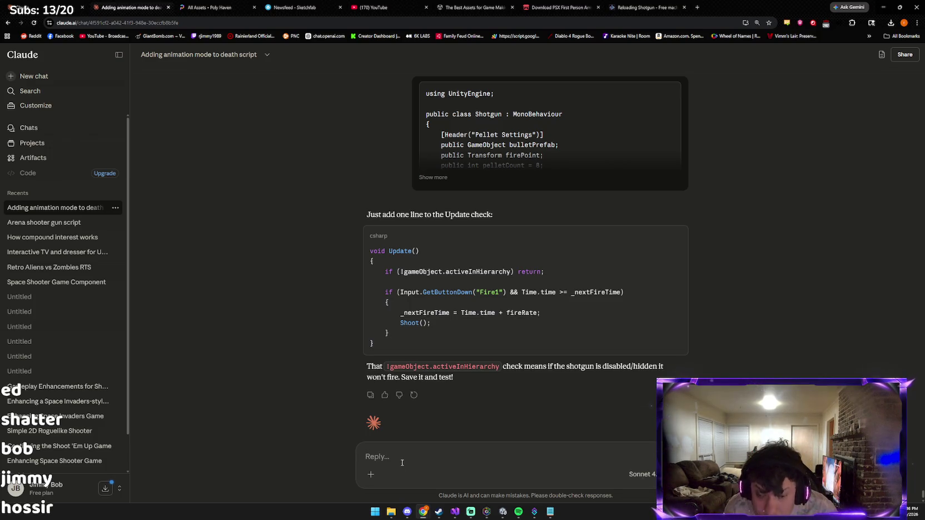
text(can you)
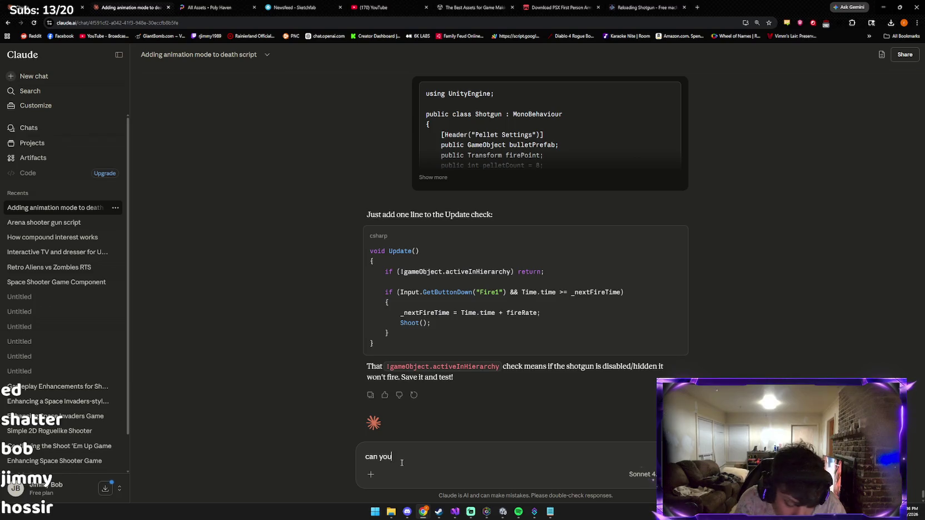
text( post full)
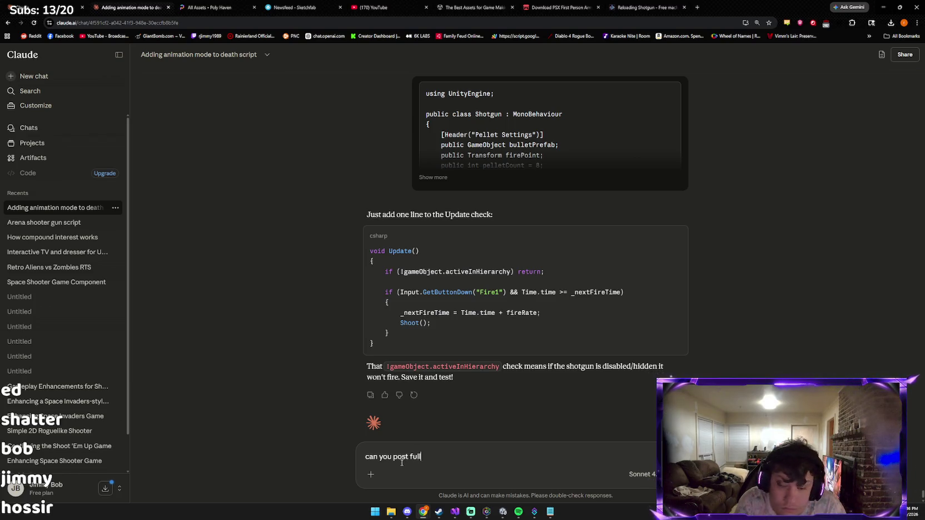
text( code going to bed)
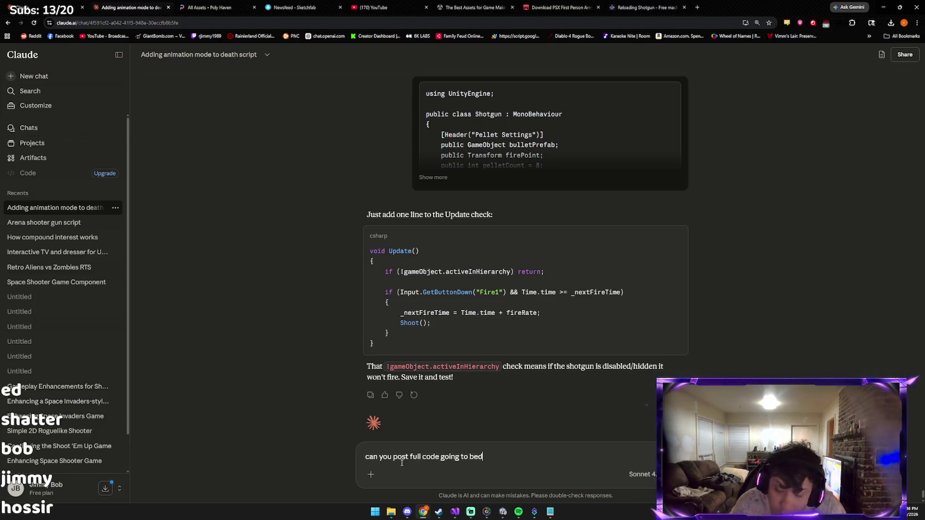
key(Return)
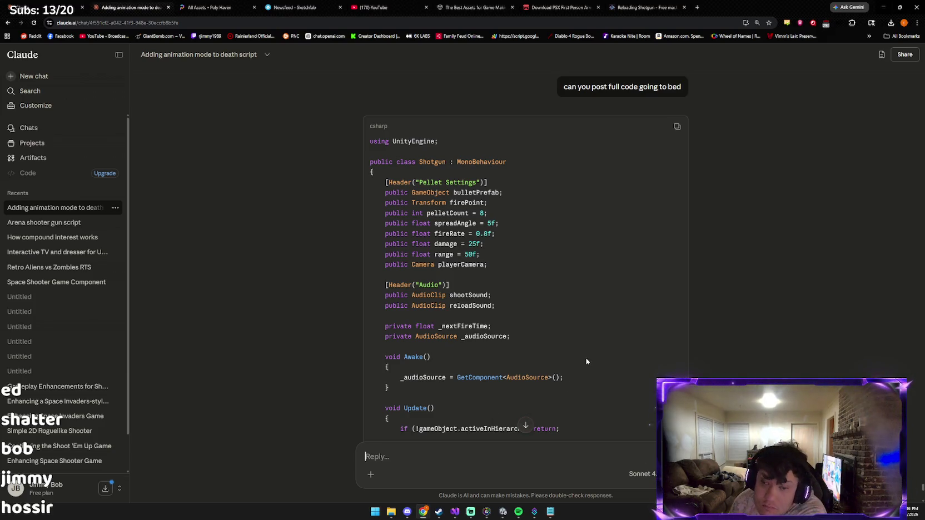
Step: Replace Shotgun.cs in Visual Studio with Claude's full script and save it
scroll(600, 350, down, 3)
scroll(603, 351, down, 4)
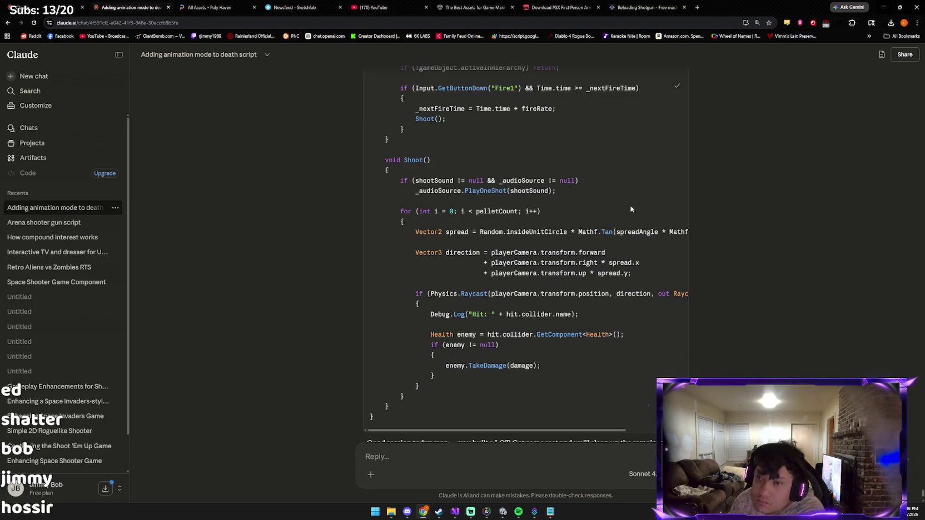
click(502, 512)
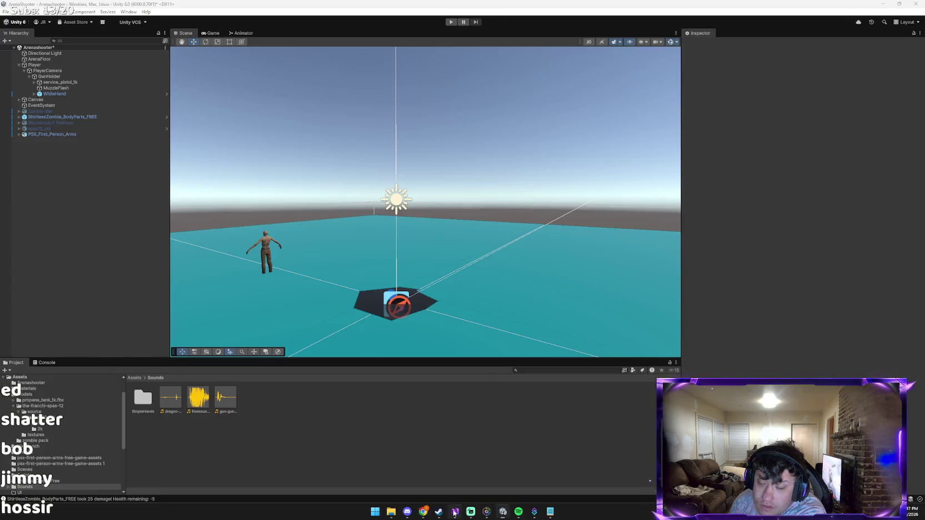
click(455, 512)
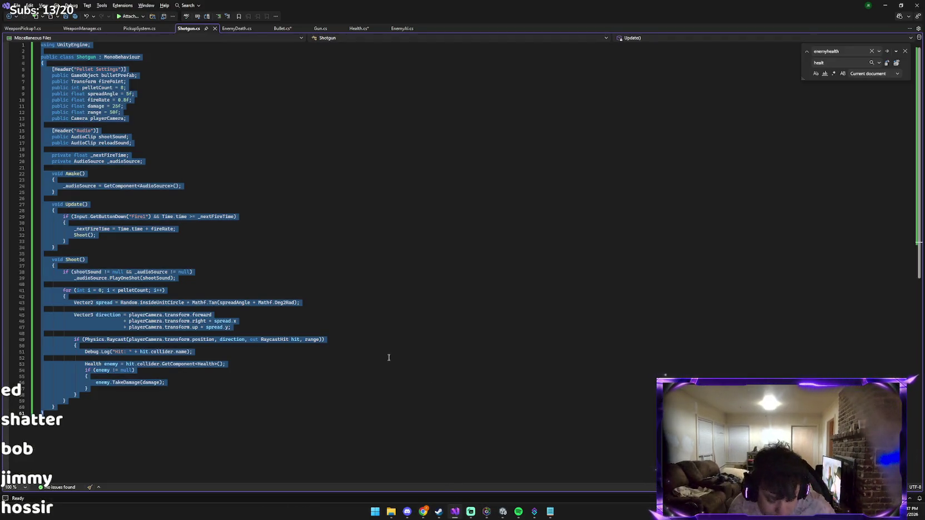
key(ctrl+v)
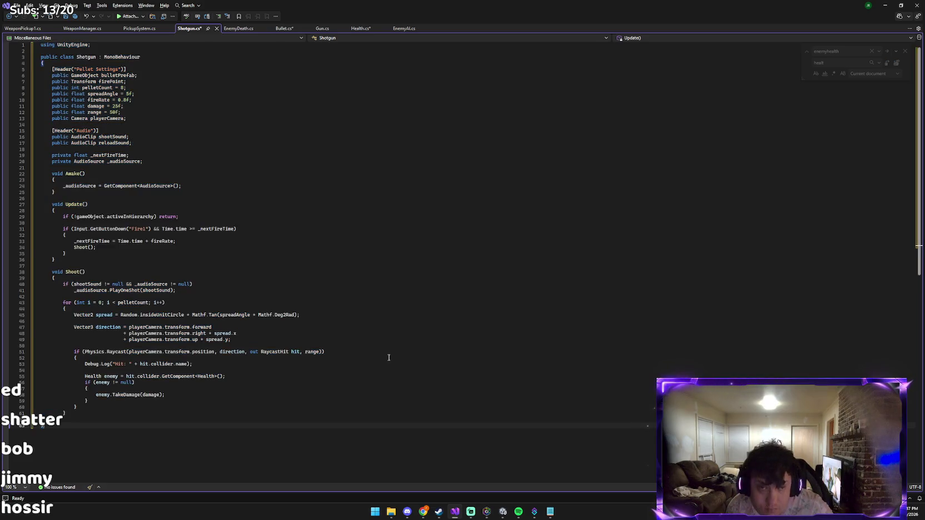
key(ctrl+s)
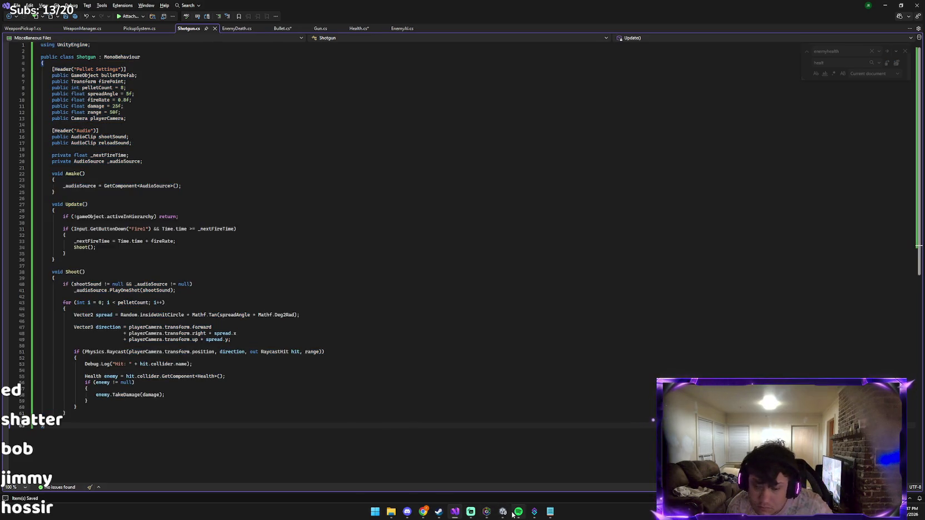
Step: Let Unity recompile the scripts, then save the Arenashooter scene with Ctrl+S and File > Save
click(501, 515)
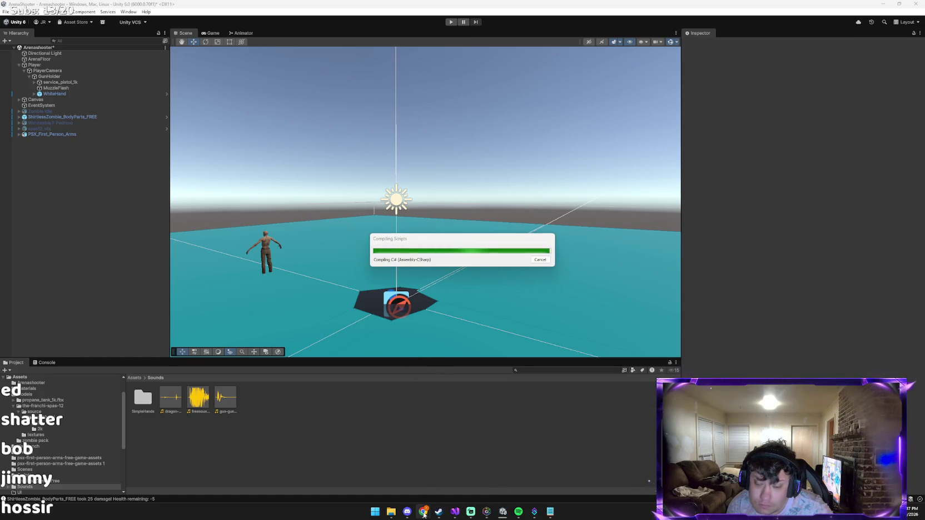
mouse_move(424, 512)
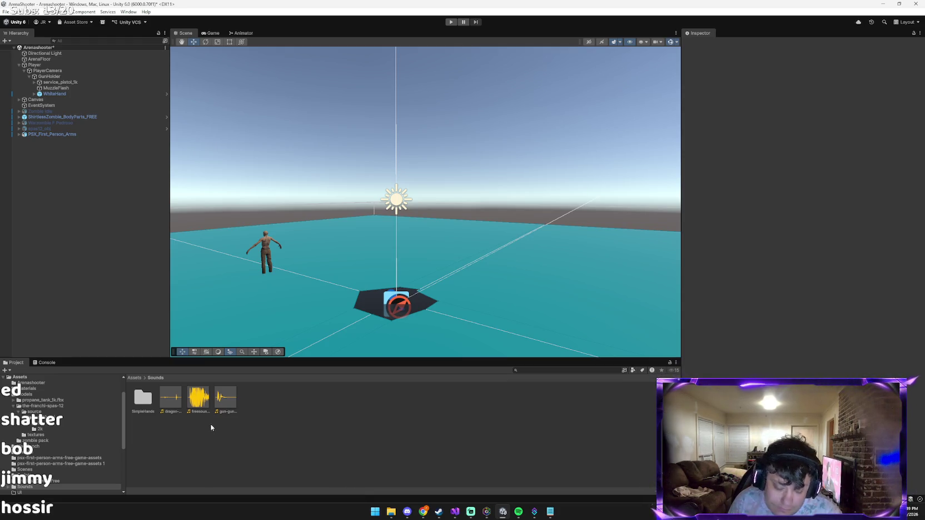
key(ctrl+s)
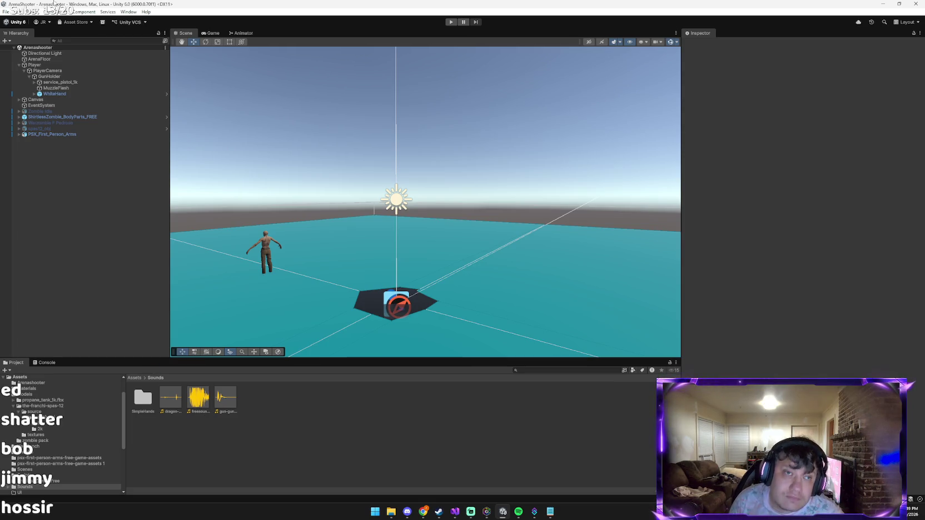
key(alt+Tab)
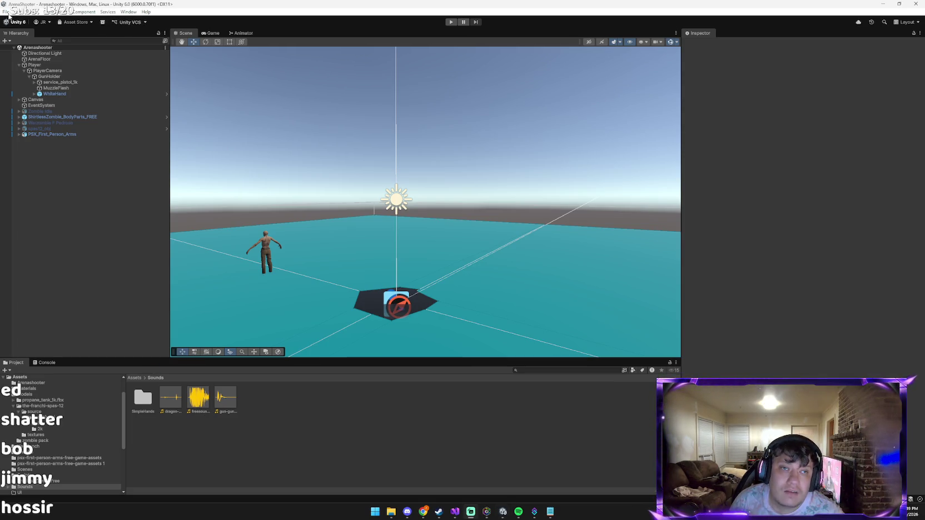
click(6, 12)
click(38, 49)
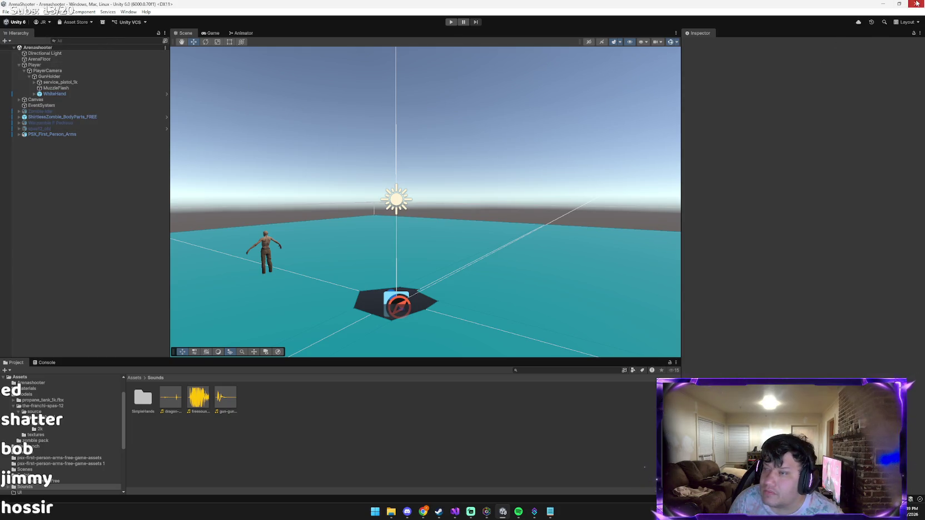
key(alt+Tab)
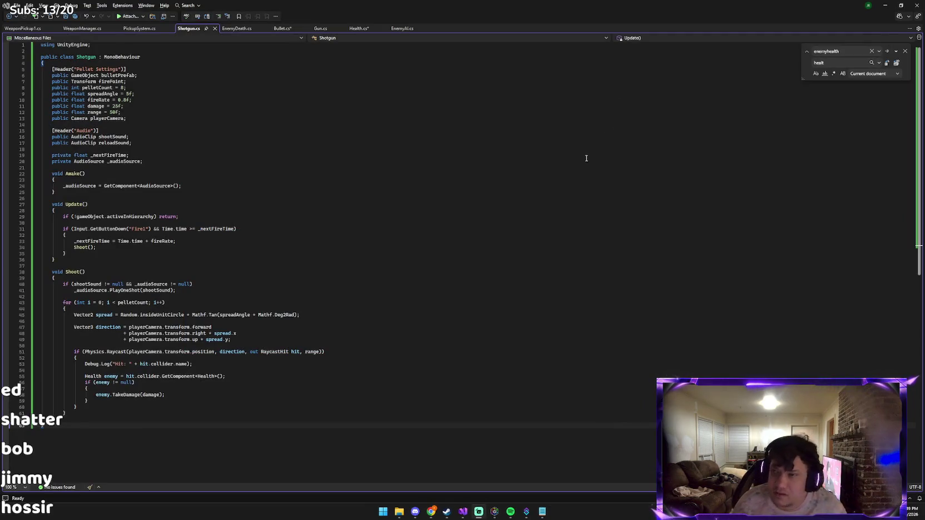
Step: Dismiss the Find widget, save Shotgun.cs, and close the Shotgun, PickupSystem and WeaponManager tabs
key(ctrl+minus)
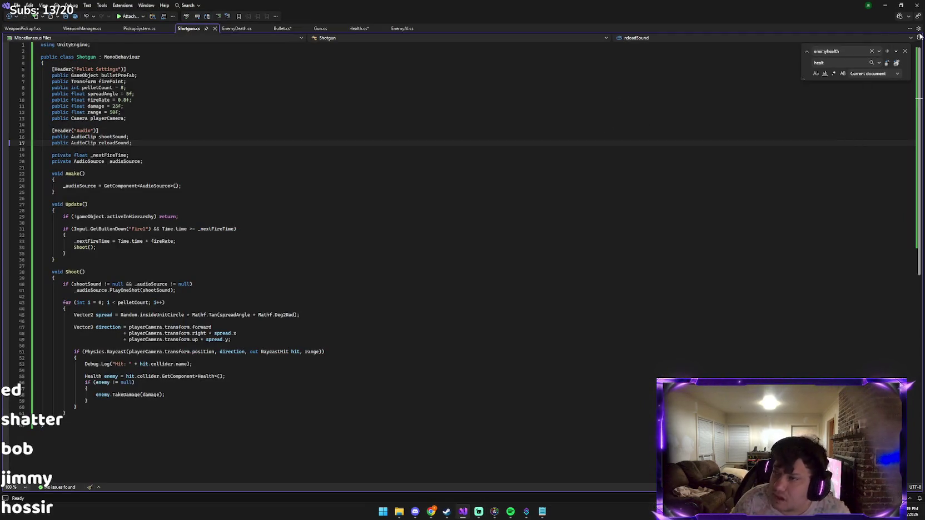
click(905, 51)
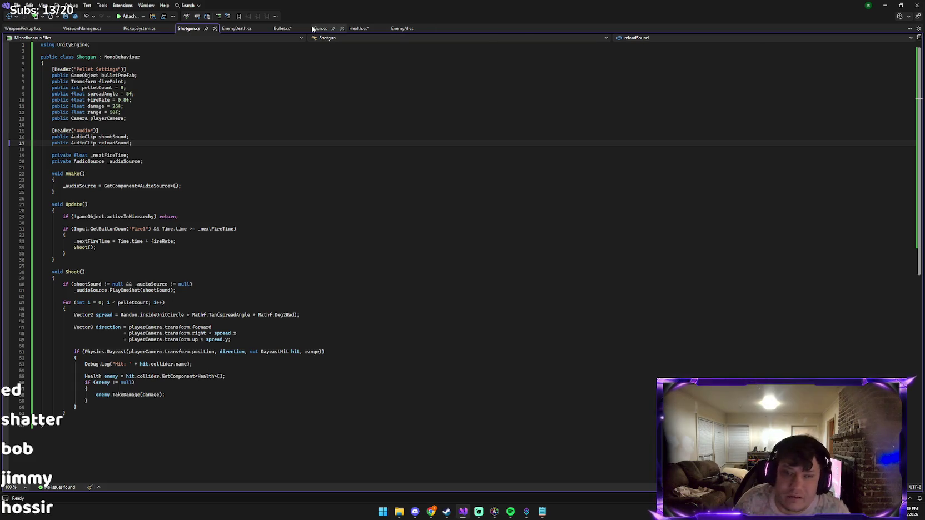
key(ctrl+s)
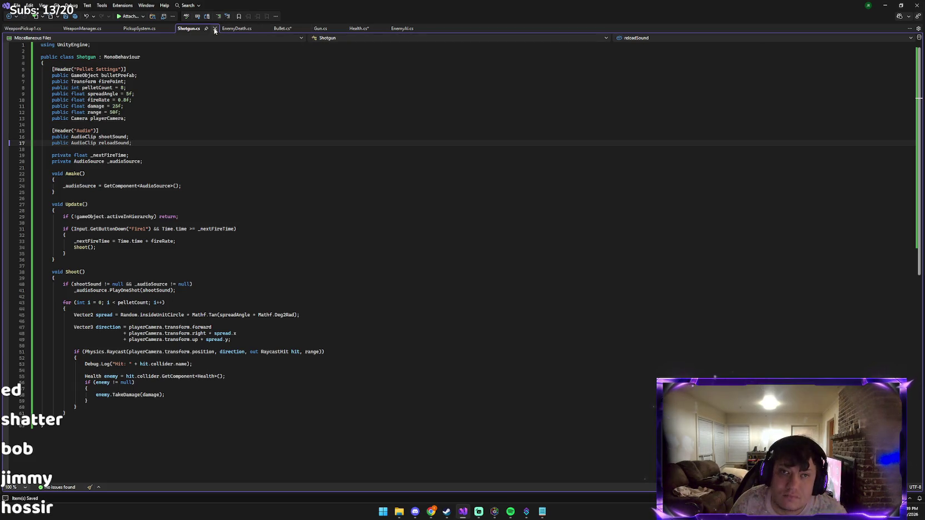
click(215, 29)
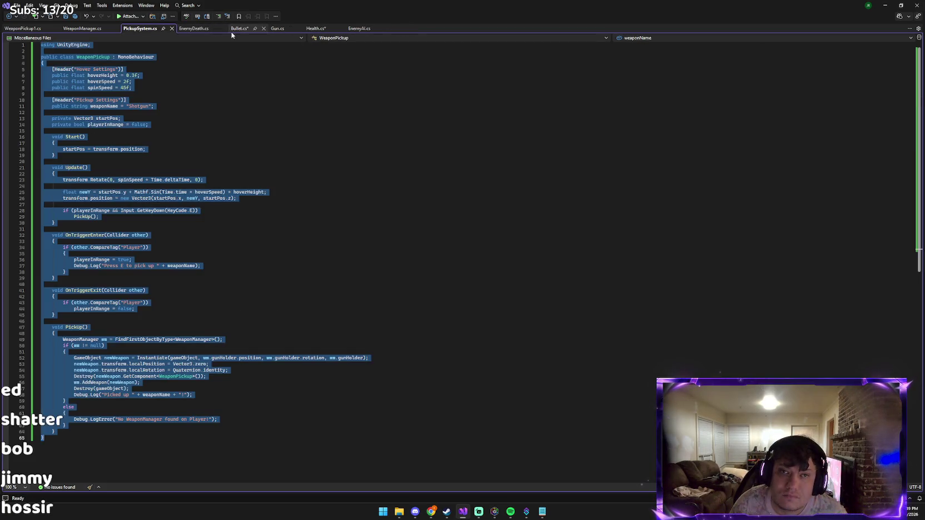
click(173, 29)
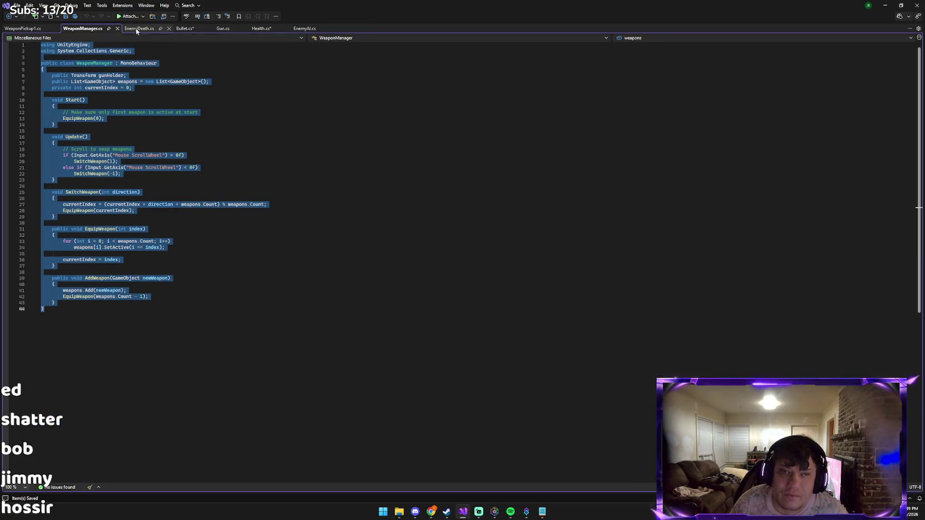
click(117, 28)
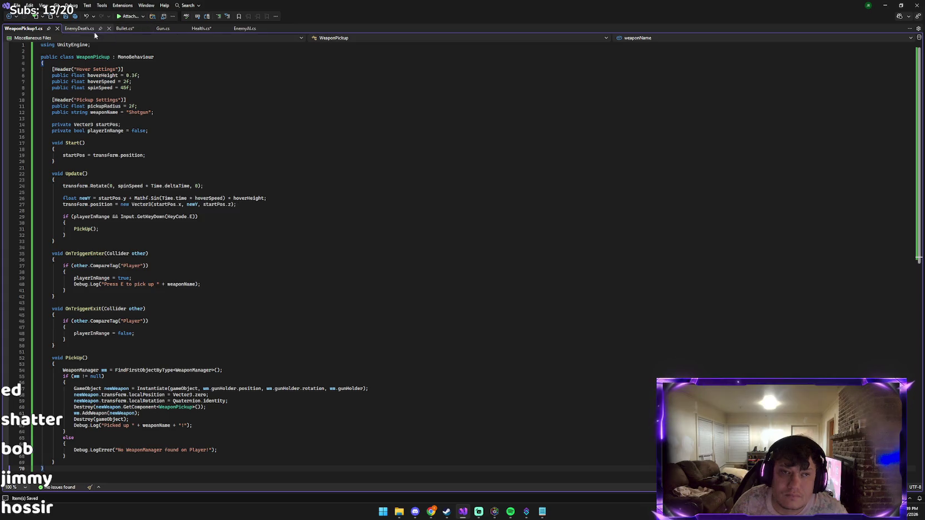
Step: Close the WeaponPickup1, Health, Bullet, EnemyDeath and EnemyAI tabs and quit Visual Studio
click(58, 29)
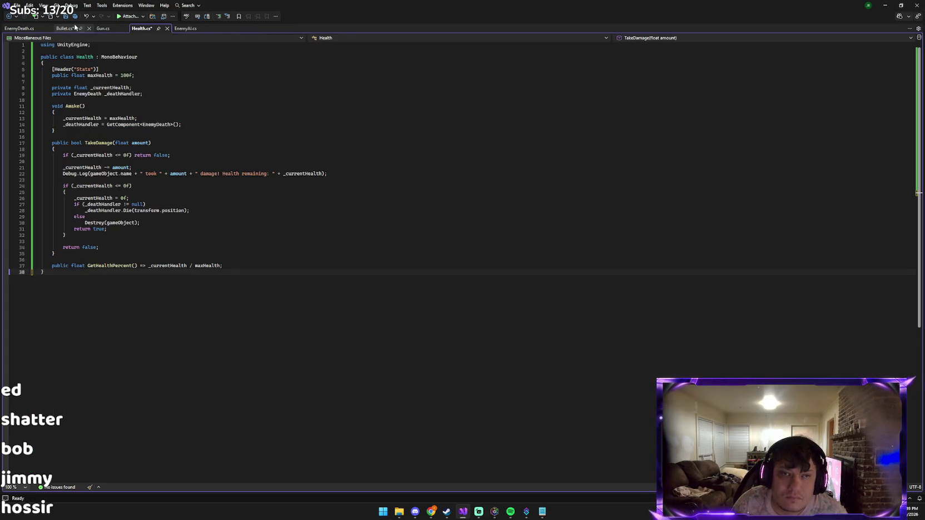
click(165, 29)
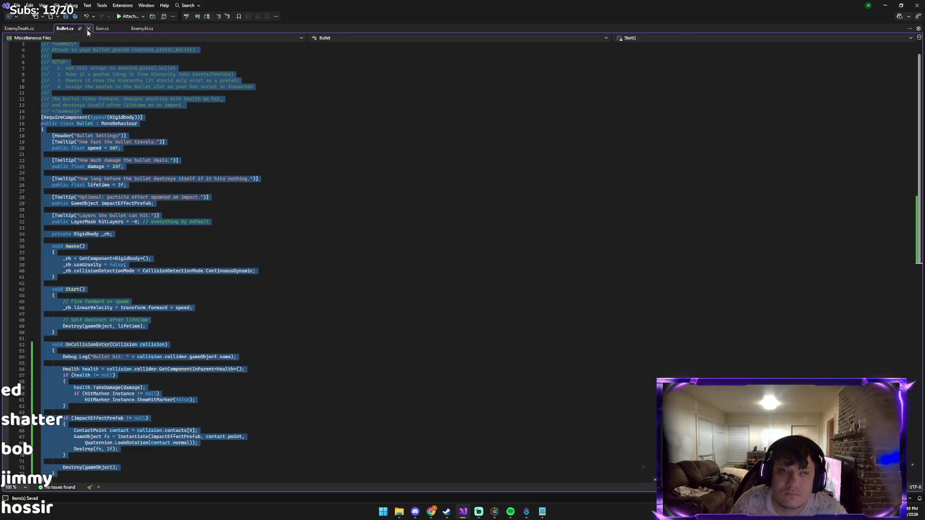
click(88, 29)
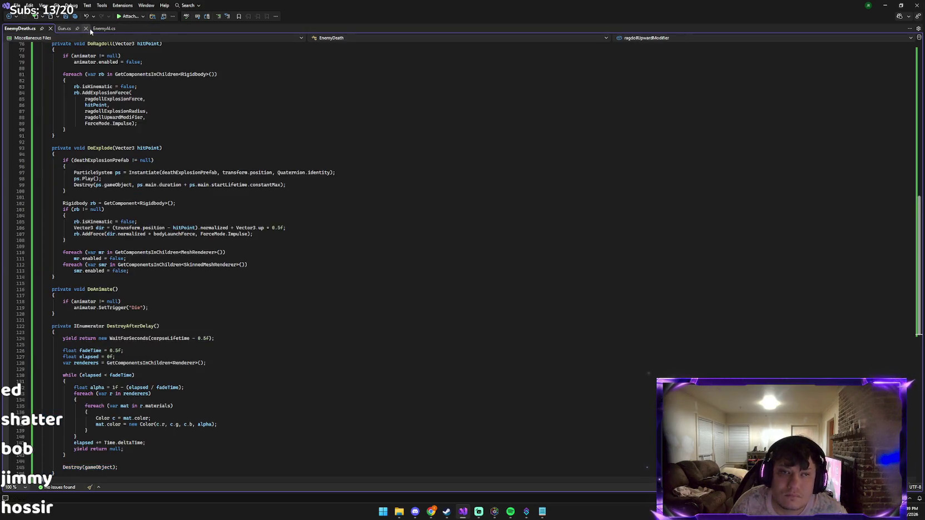
click(50, 28)
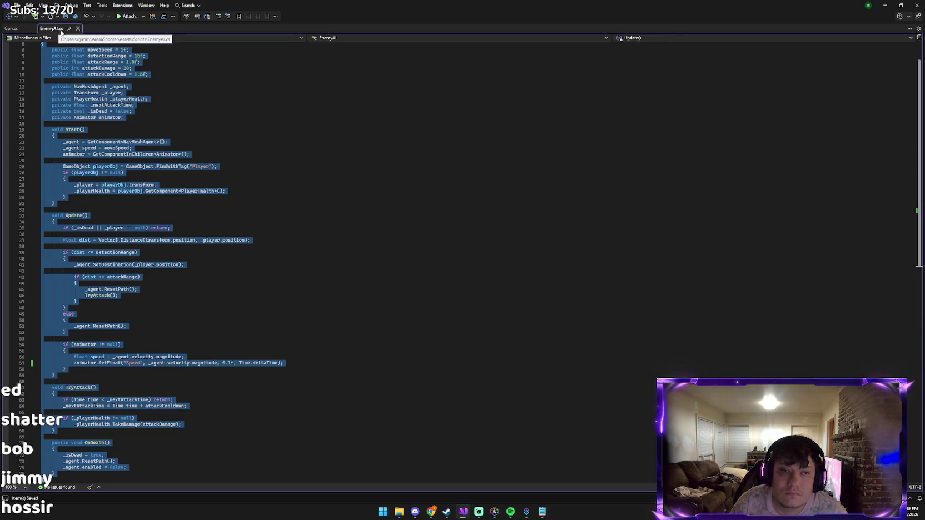
click(78, 28)
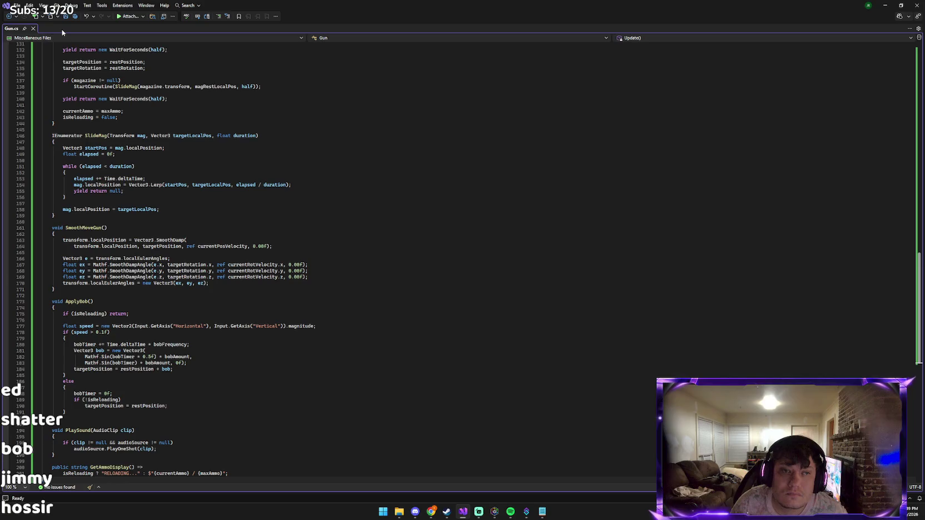
click(918, 5)
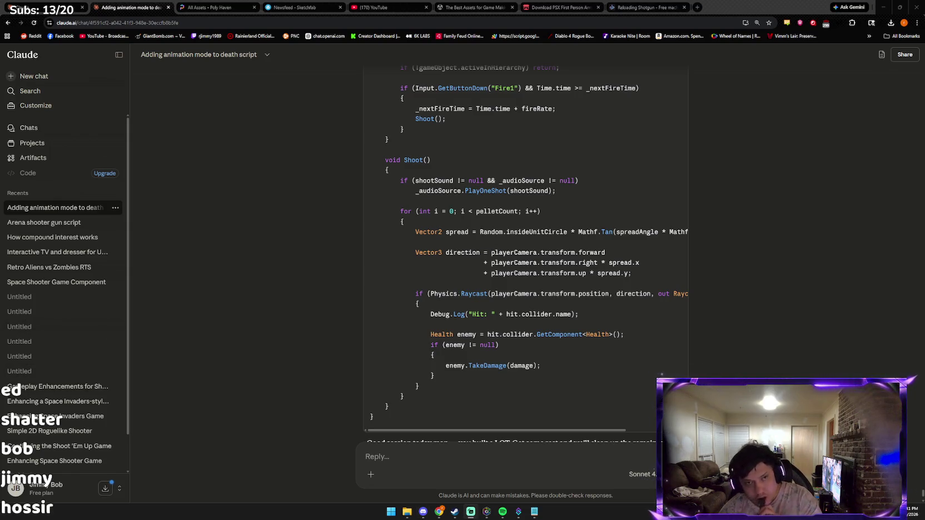
Step: Focus Chrome and close the Claude, Poly Haven and Sketchfab tabs with Ctrl+W
click(157, 12)
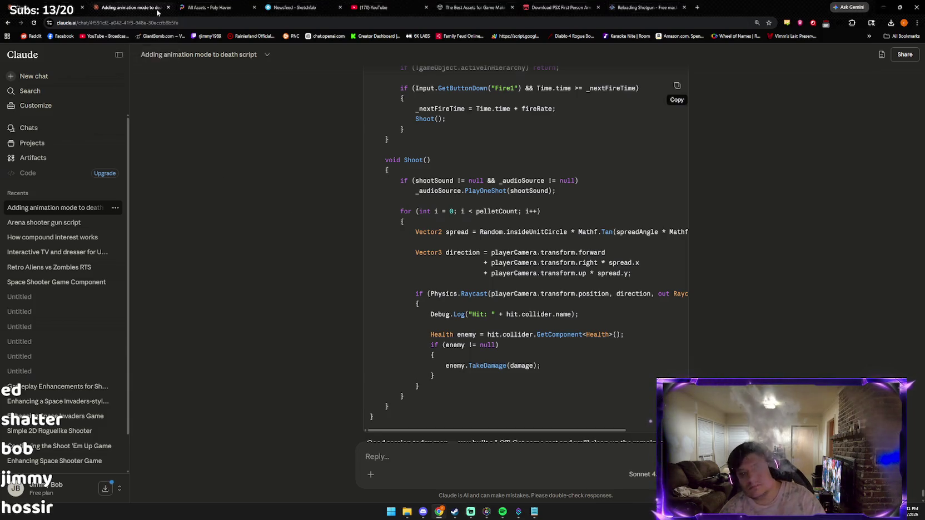
key(ctrl+w)
key(ctrl+w)
key(ctrl+w)
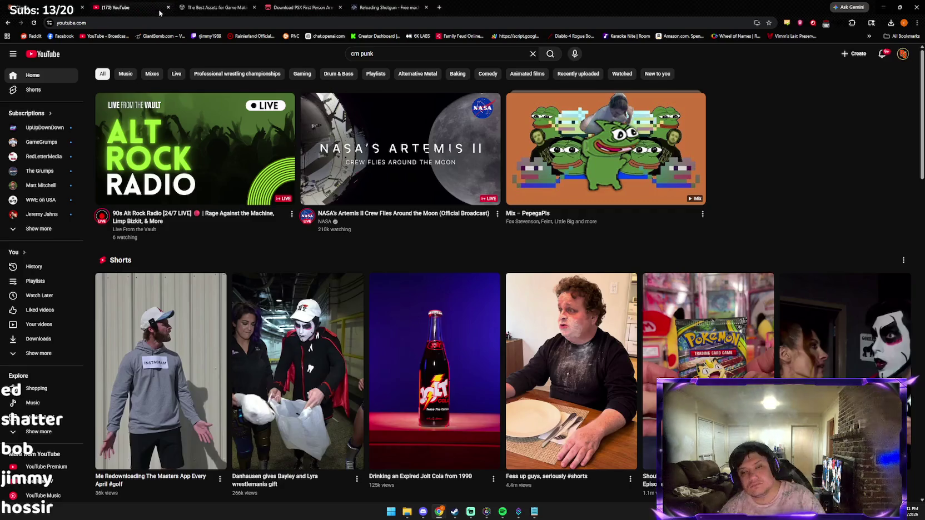
Step: Close the PSX arms download, Reloading Shotgun and Claude tabs, then open a new tab
middle_click(288, 3)
middle_click(289, 2)
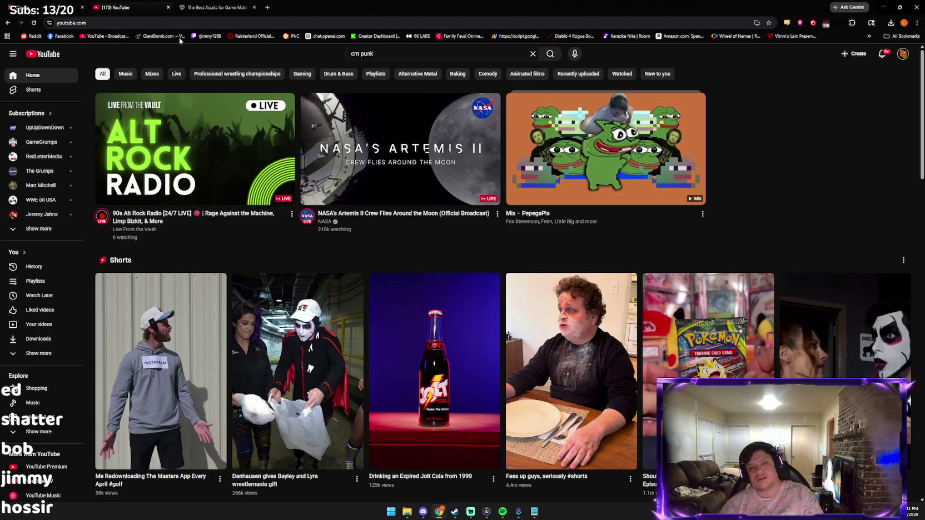
click(30, 3)
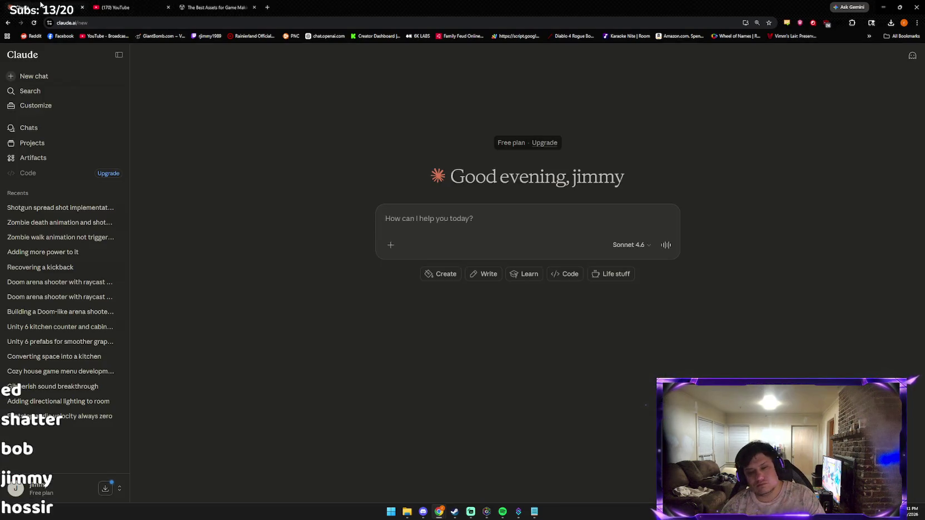
click(82, 7)
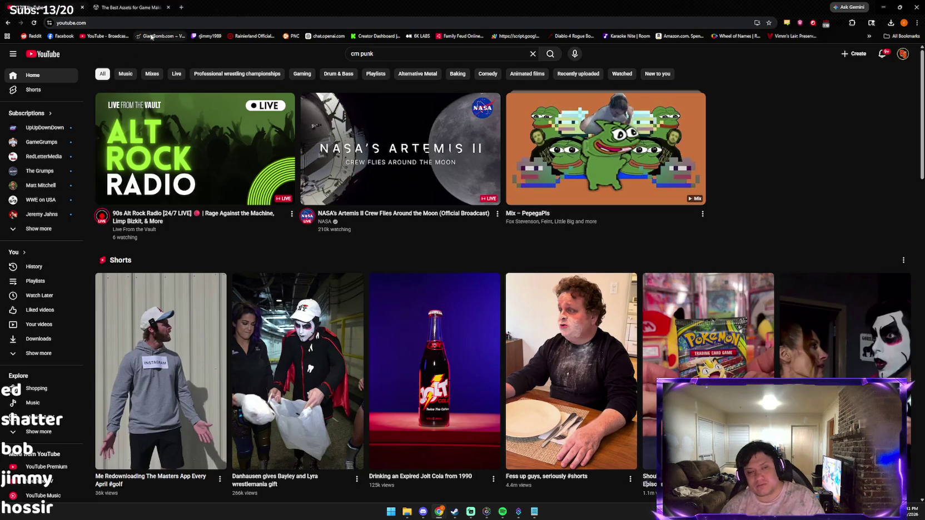
click(181, 8)
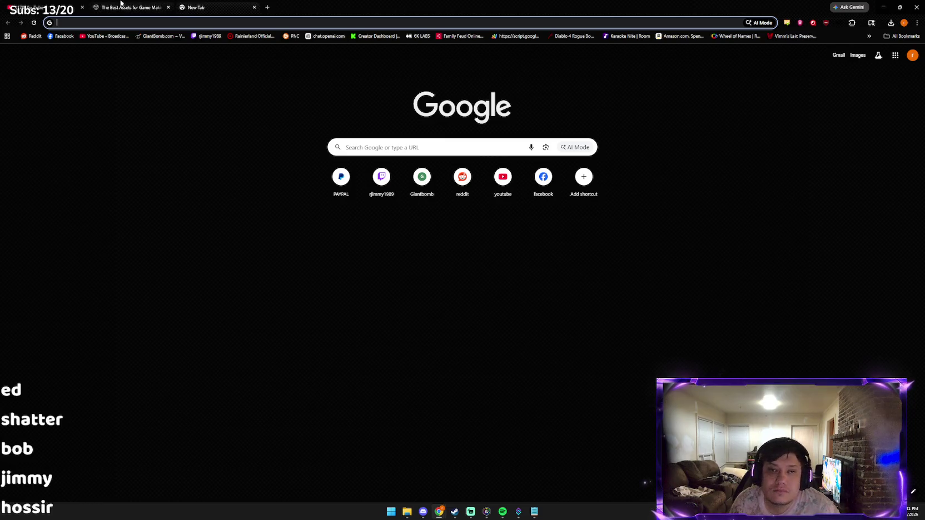
Step: Close the extra tabs, search YouTube for 'karafun metalingus' and open the Metalingus karaoke video
middle_click(121, 2)
middle_click(120, 2)
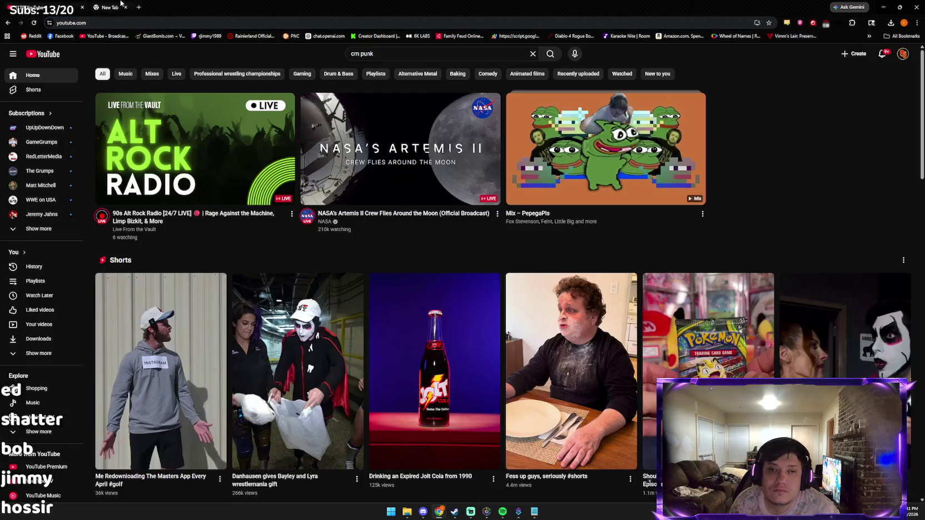
click(363, 59)
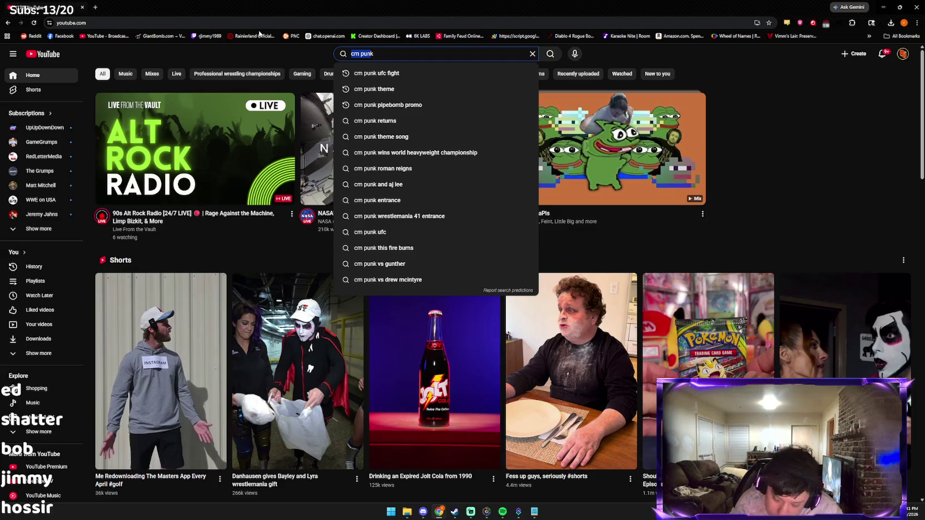
text(karafukn )
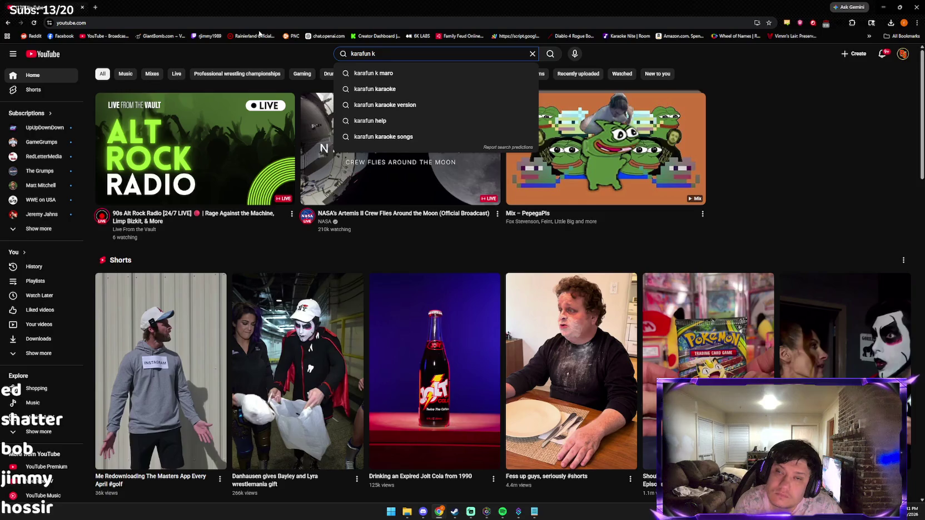
text(me)
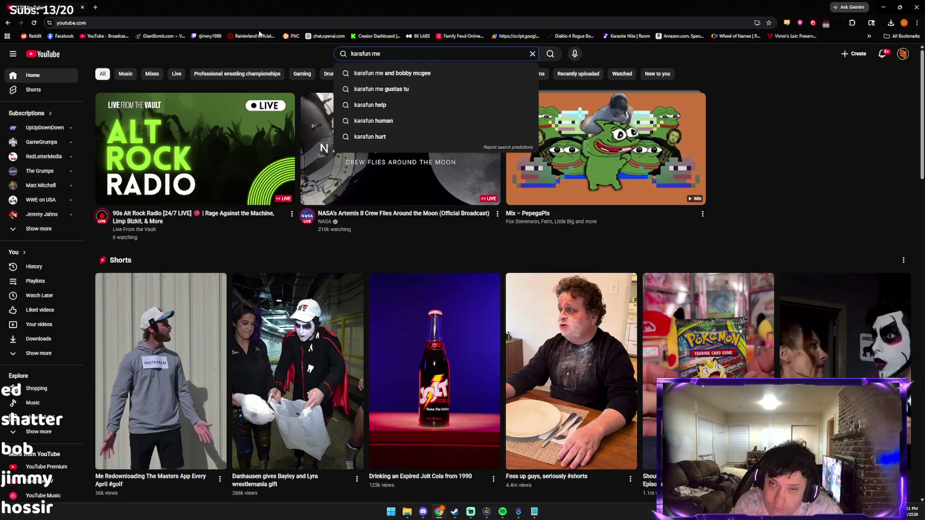
text(ta)
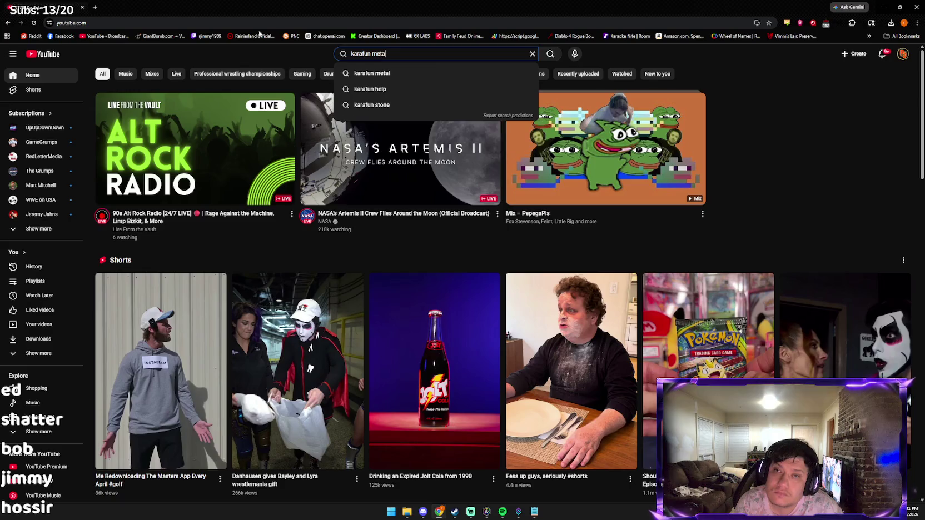
text(lingus)
key(Return)
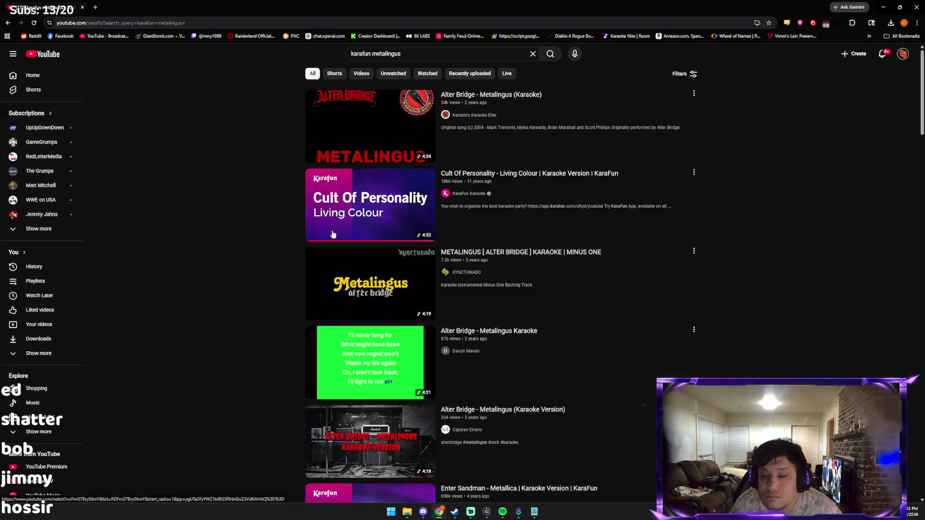
click(317, 273)
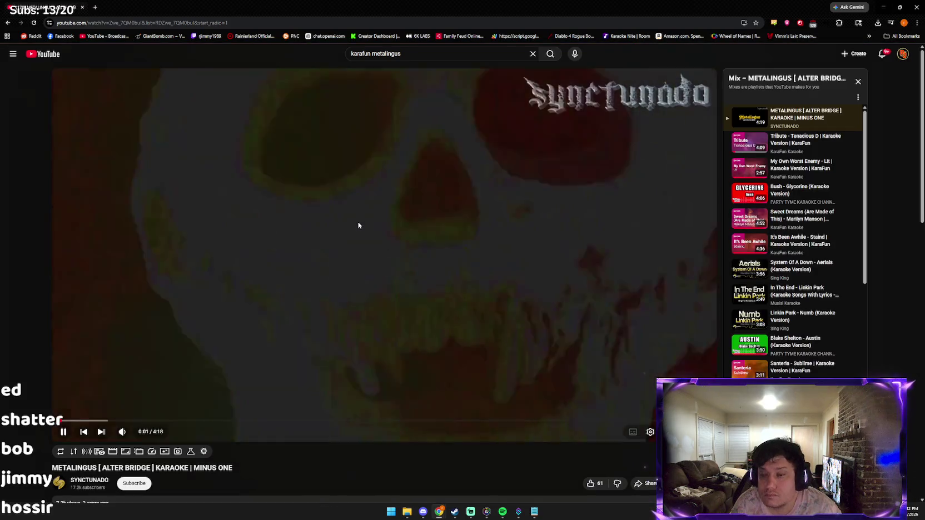
Step: Pause the karaoke video, glance at Spotify, then return to YouTube with it paused
click(343, 220)
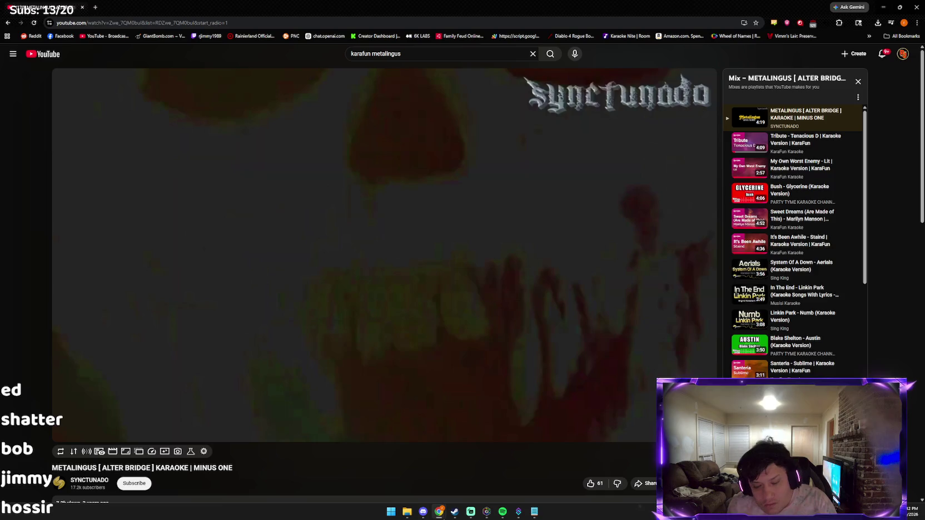
click(421, 514)
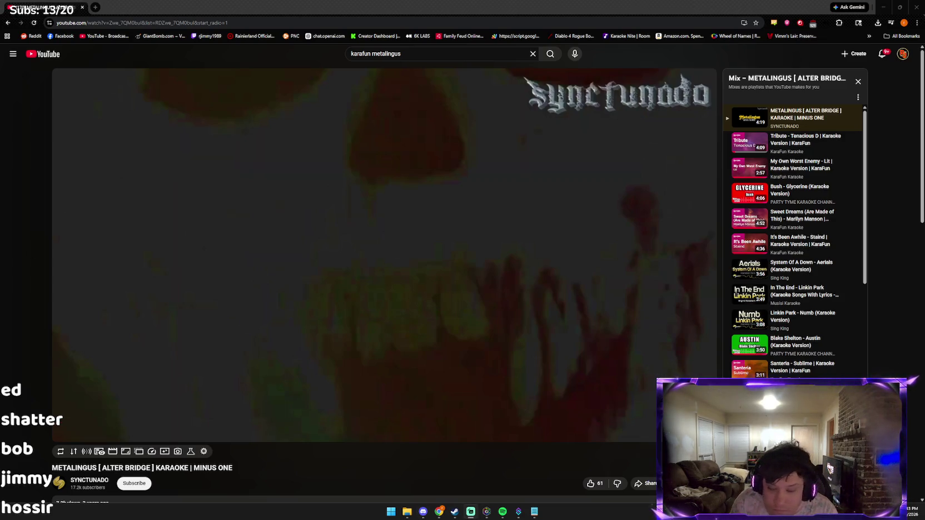
click(503, 512)
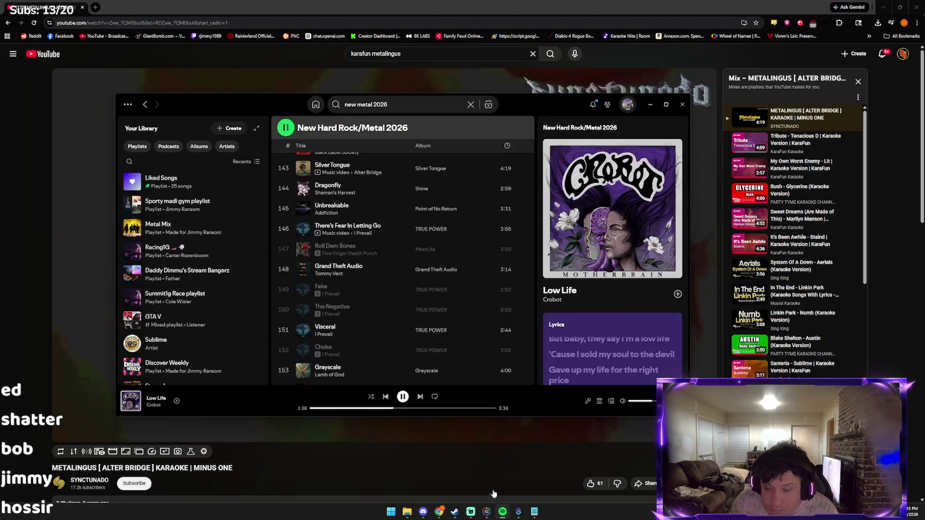
click(417, 463)
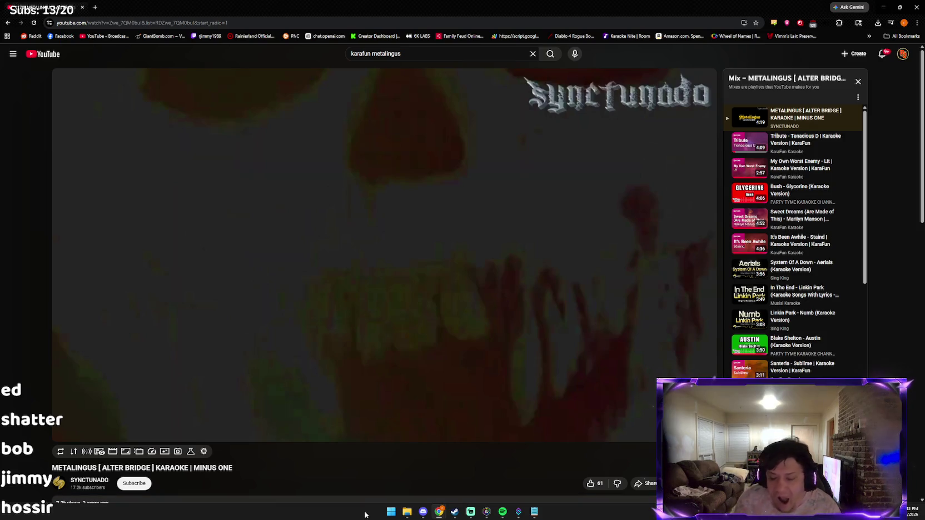
key(space)
Step: Resume and re-pause the Metalingus video, then make it fill the screen
mouse_move(407, 514)
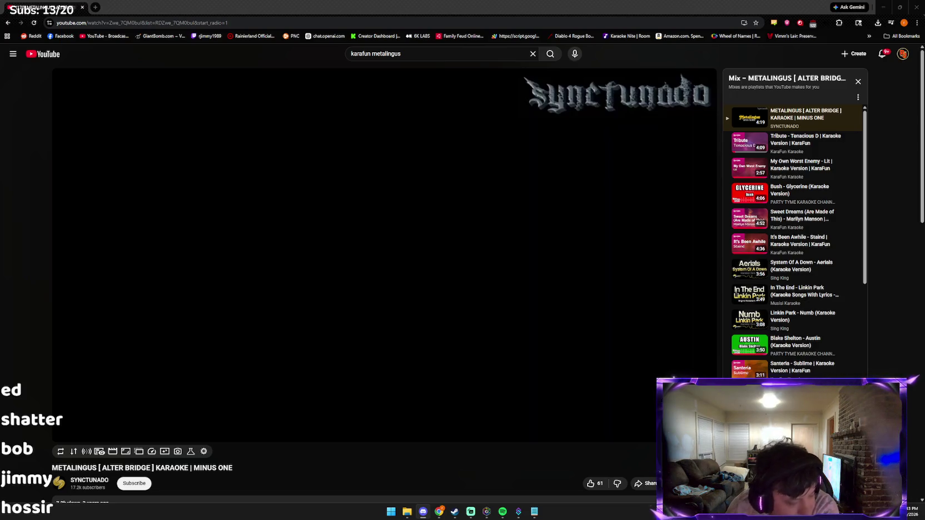
click(440, 322)
click(320, 270)
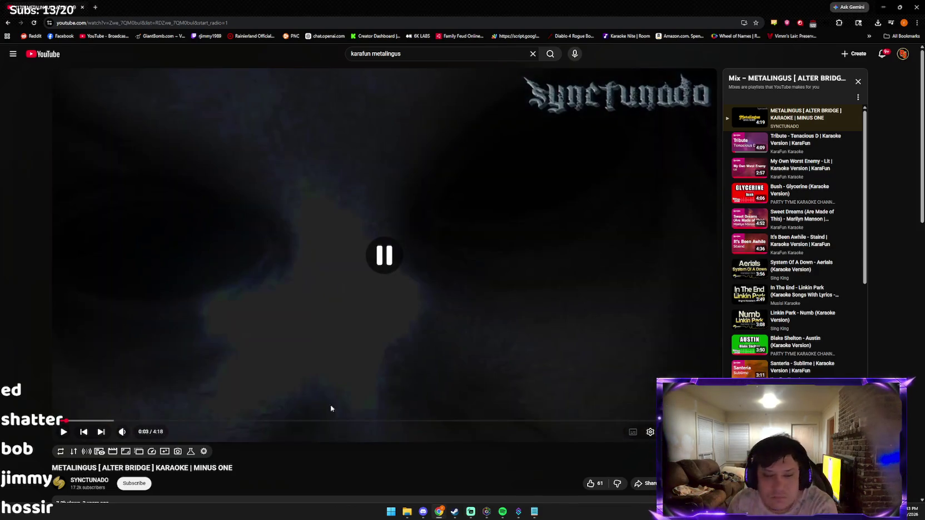
mouse_move(439, 511)
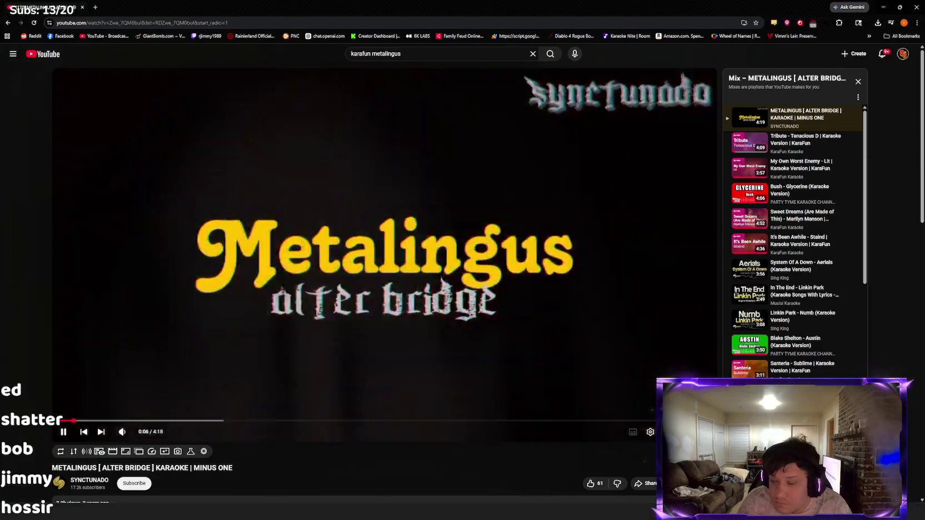
double_click(551, 341)
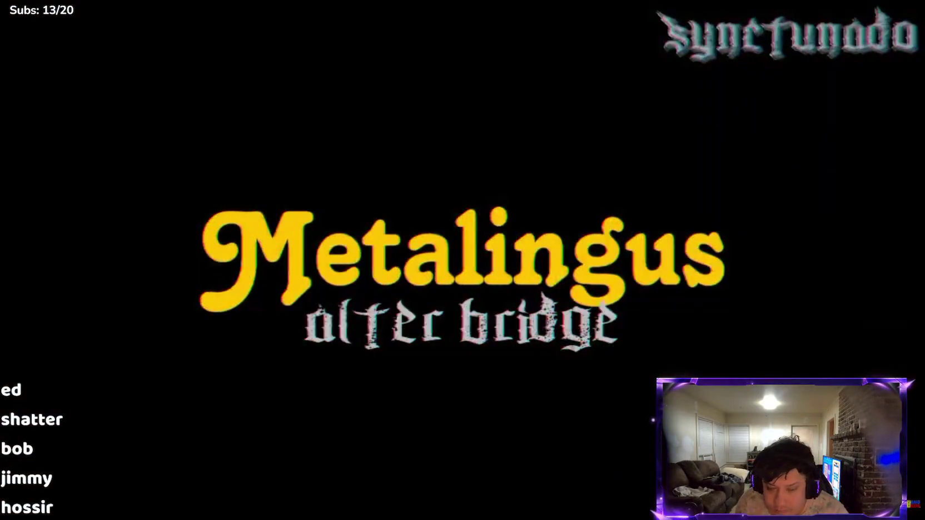
Step: Watch the Metalingus video full screen, exit to the watch page at 1:19, and open a new tab
mouse_move(407, 450)
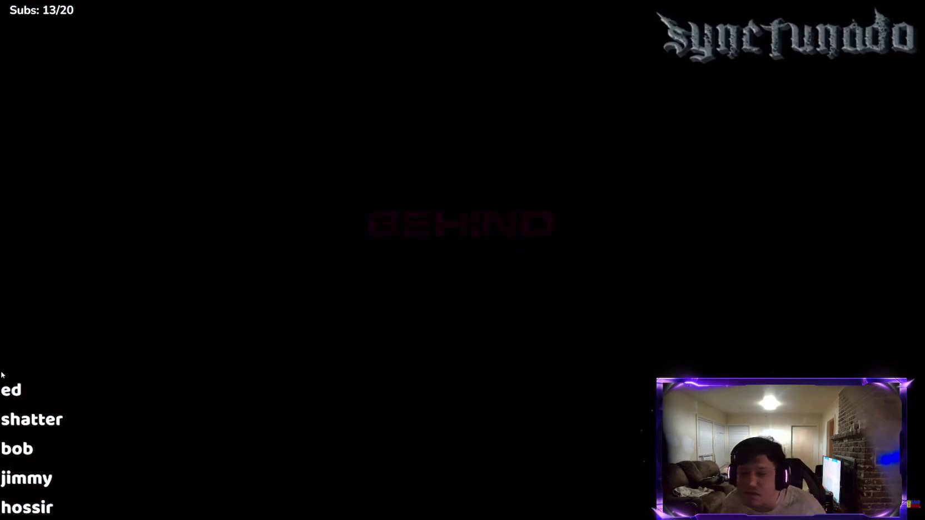
key(Escape)
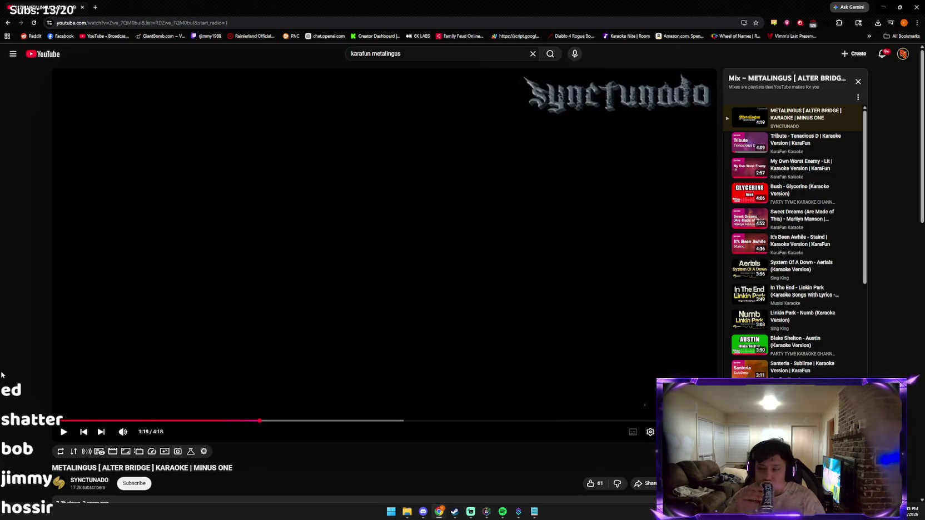
key(ctrl+t)
text(a)
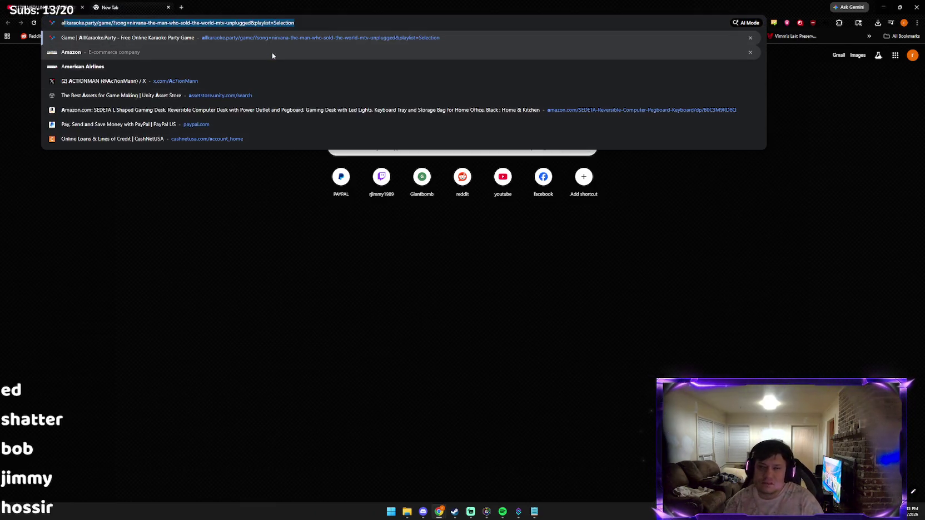
Step: Open AllKaraoke.Party, pick Nirvana's The Man Who Sold The World, and set this computer's mic as Player #1
click(274, 40)
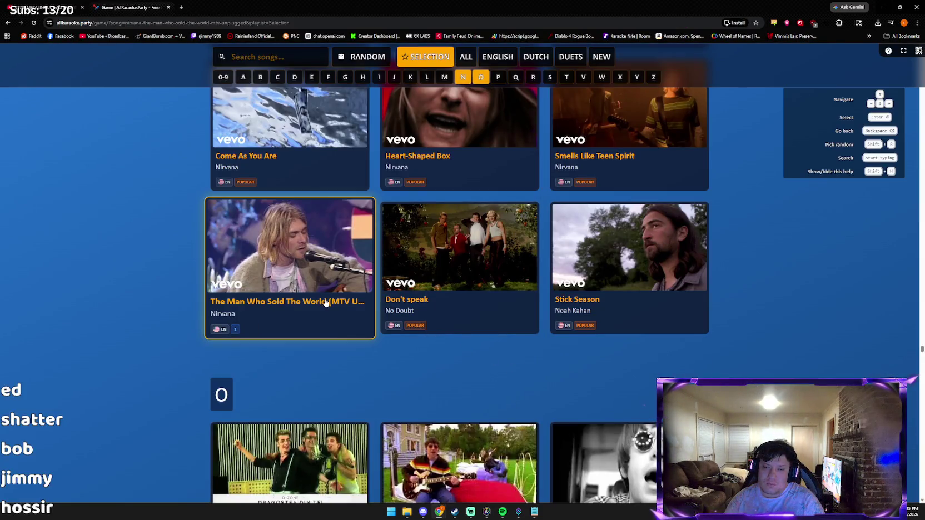
click(324, 302)
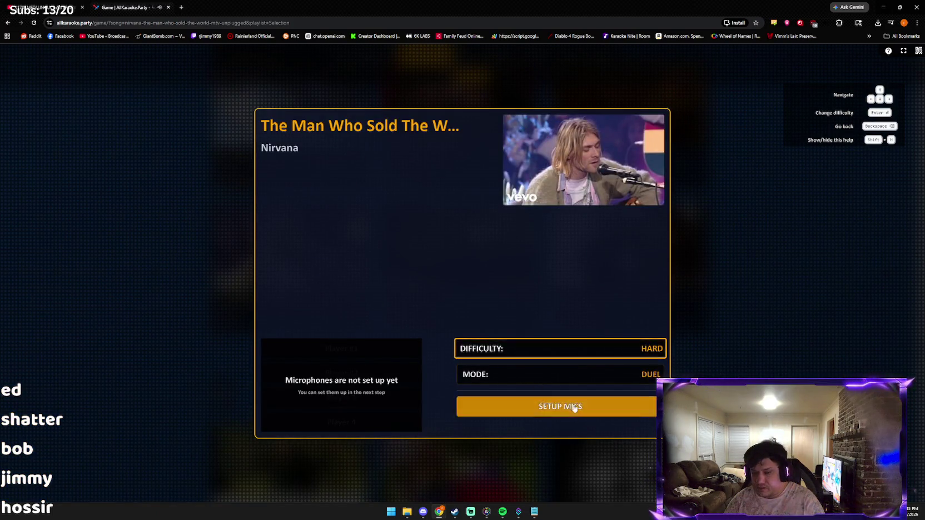
click(574, 407)
click(478, 251)
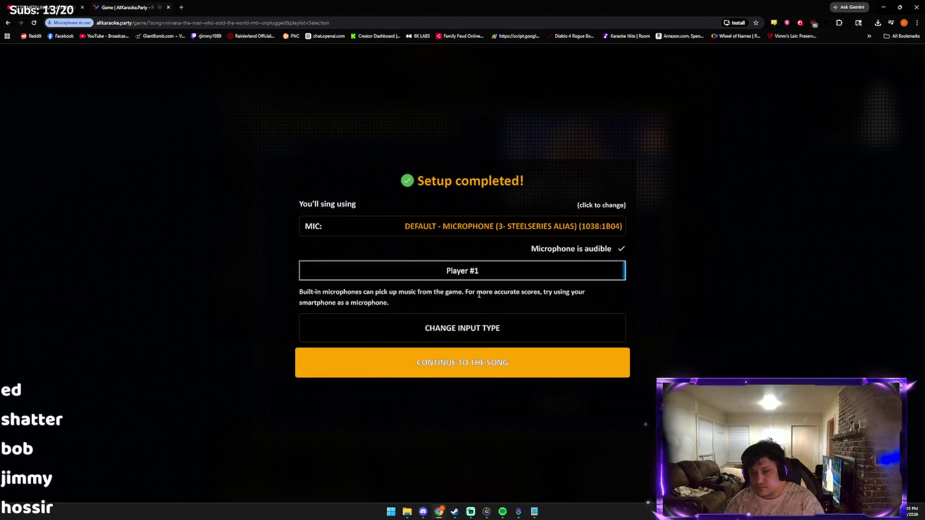
click(474, 372)
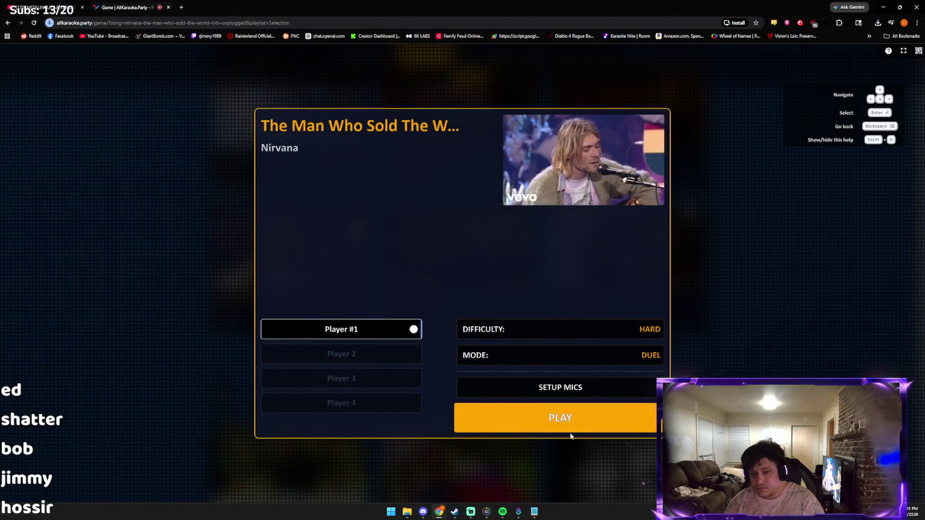
Step: Start the Nirvana song, sing several lines, then pause it to show the pause menu
click(531, 429)
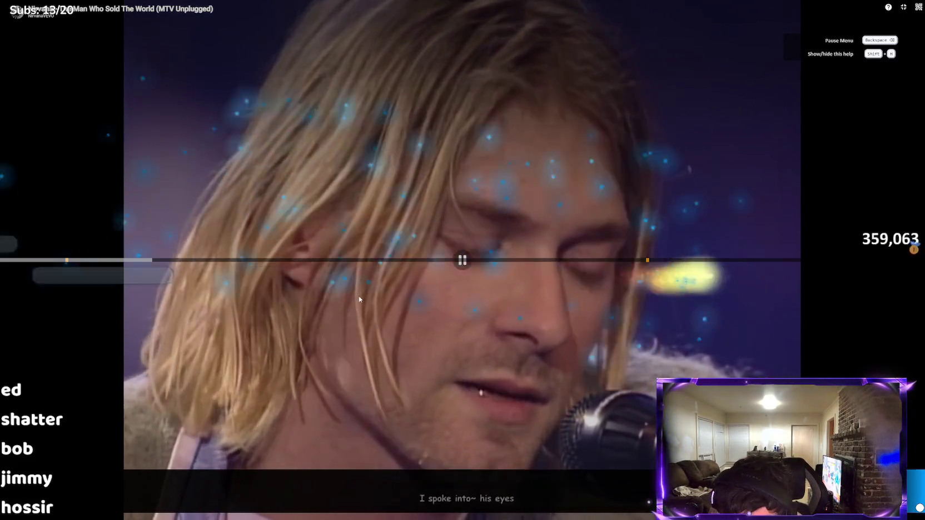
right_click(359, 295)
click(616, 251)
key(BackSpace)
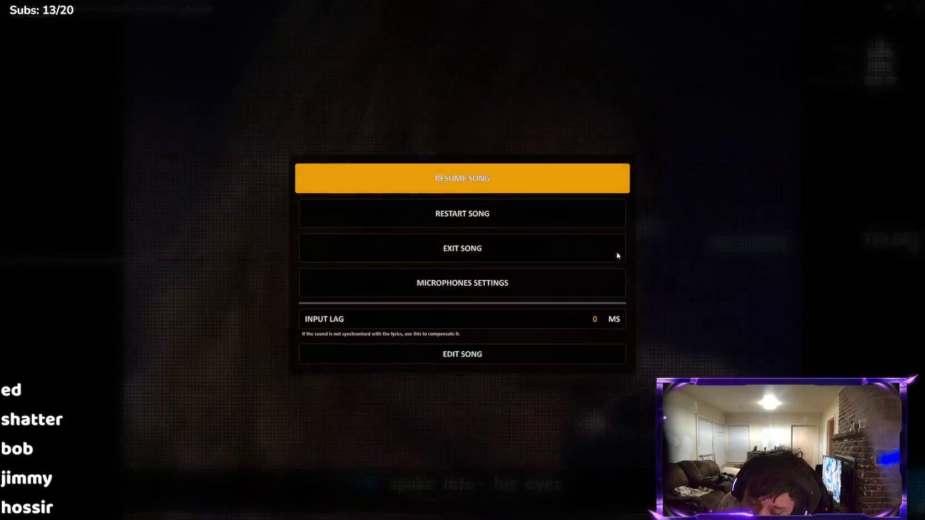
Step: Resume the song, check Discord while it plays, then skip the outro to the results
click(514, 162)
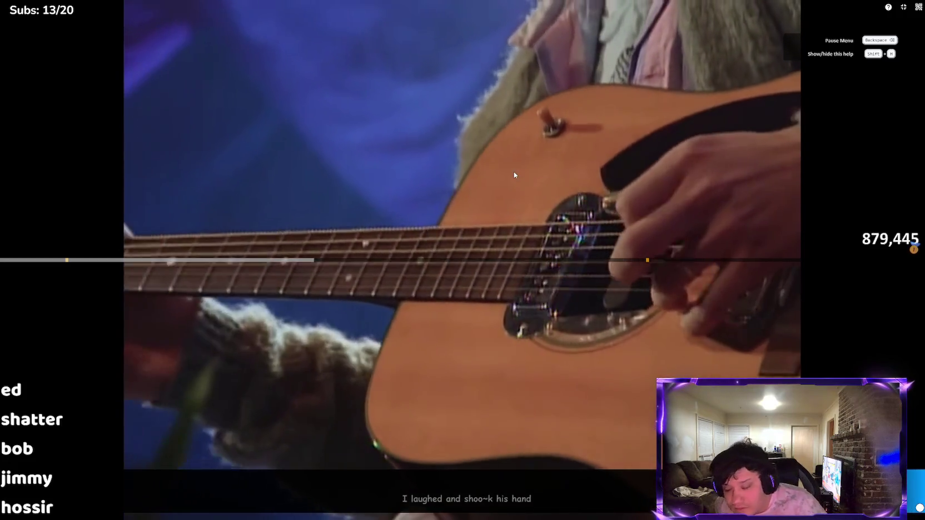
key(alt+Tab)
key(alt+Tab)
click(514, 175)
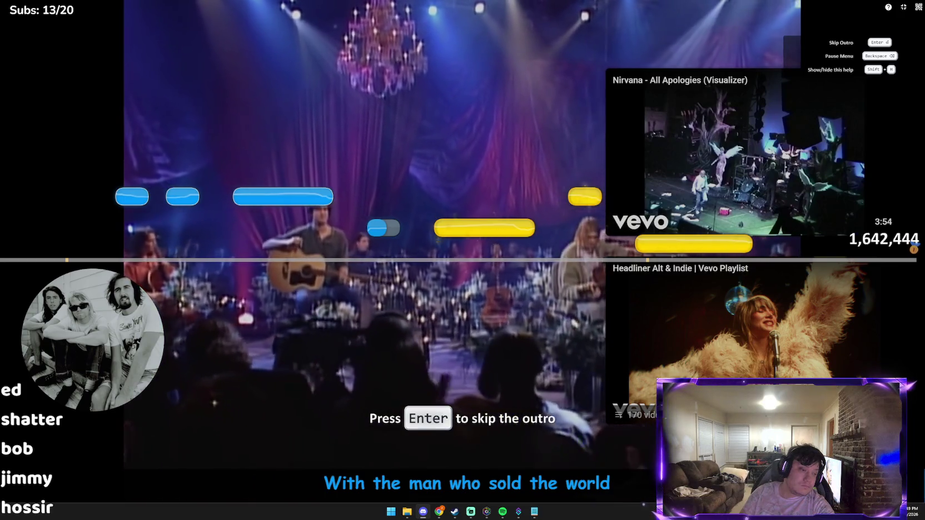
key(Return)
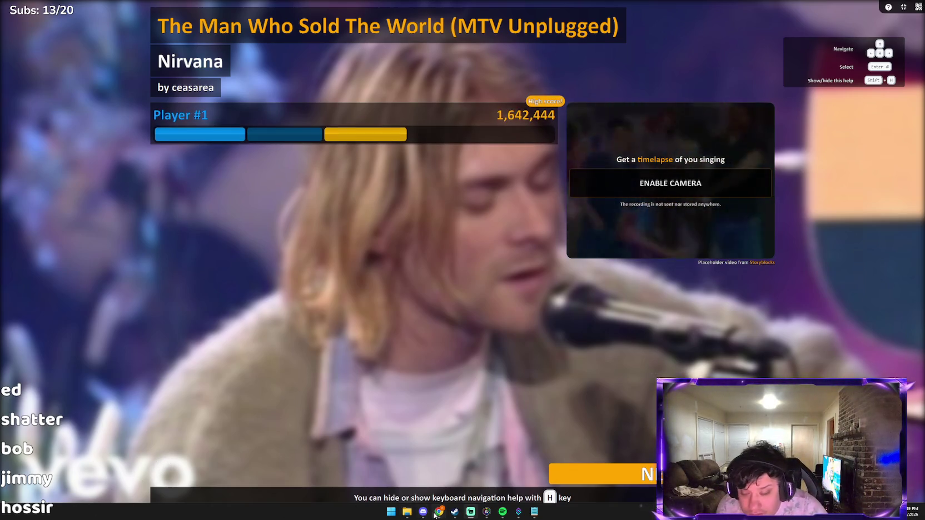
Step: Switch back to the game window and continue to the high-score table with Player #1 fourth
mouse_move(440, 511)
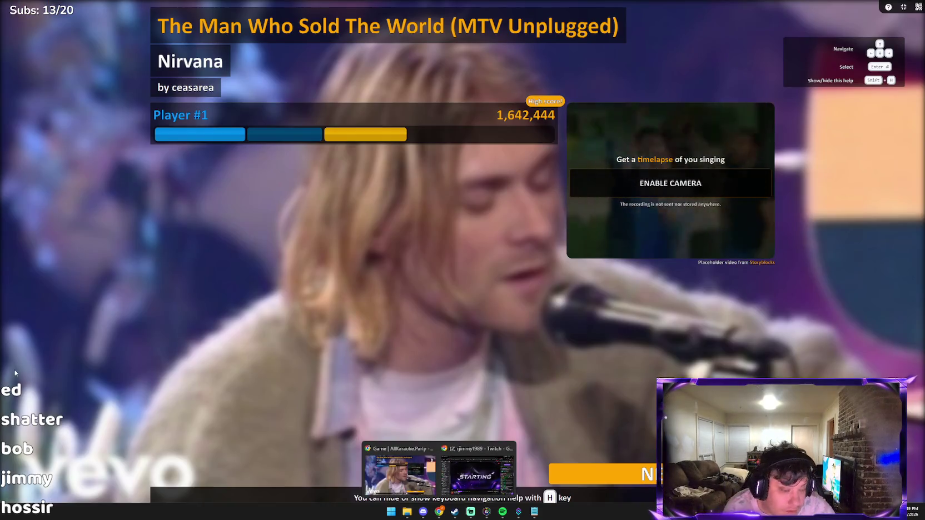
key(alt+Tab)
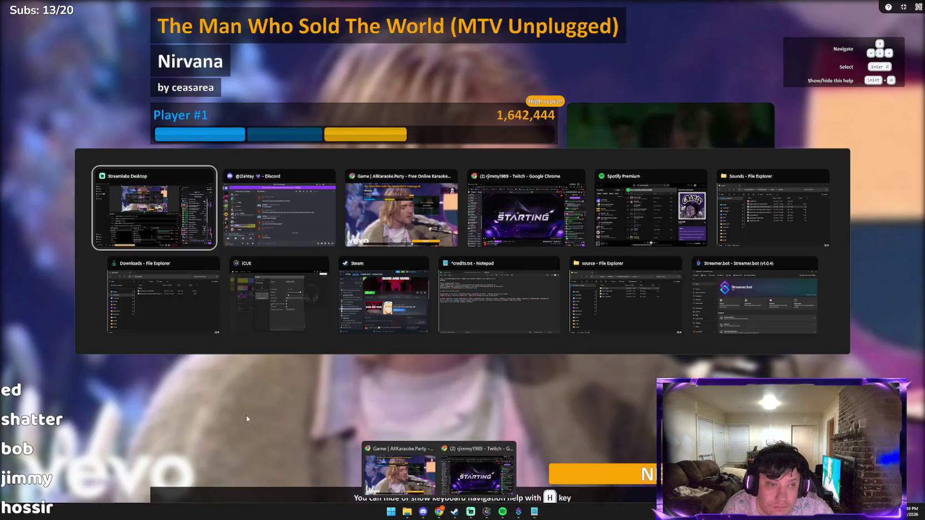
key(alt+Tab)
key(alt+Tab)
key(alt+Tab)
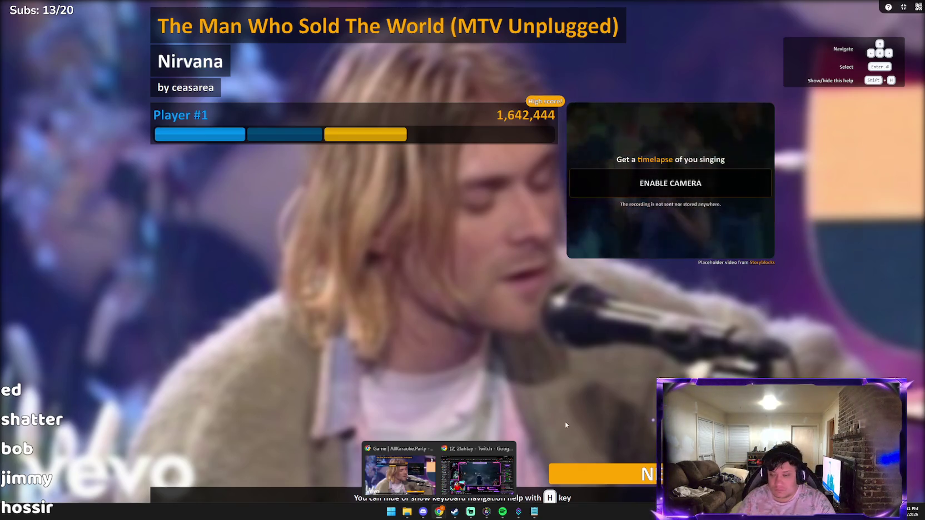
Step: Continue to song selection, scroll the grid, exit full screen and go back to the main menu
click(628, 473)
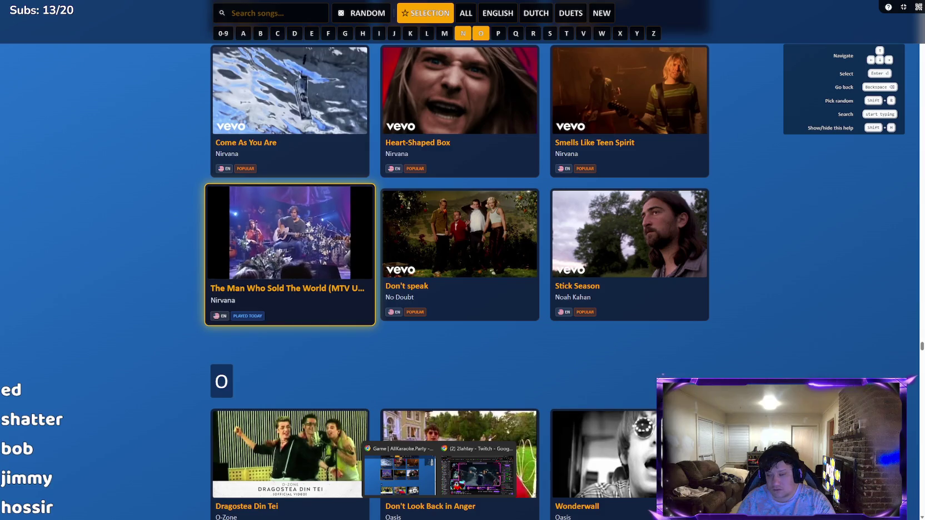
scroll(598, 381, down, 3)
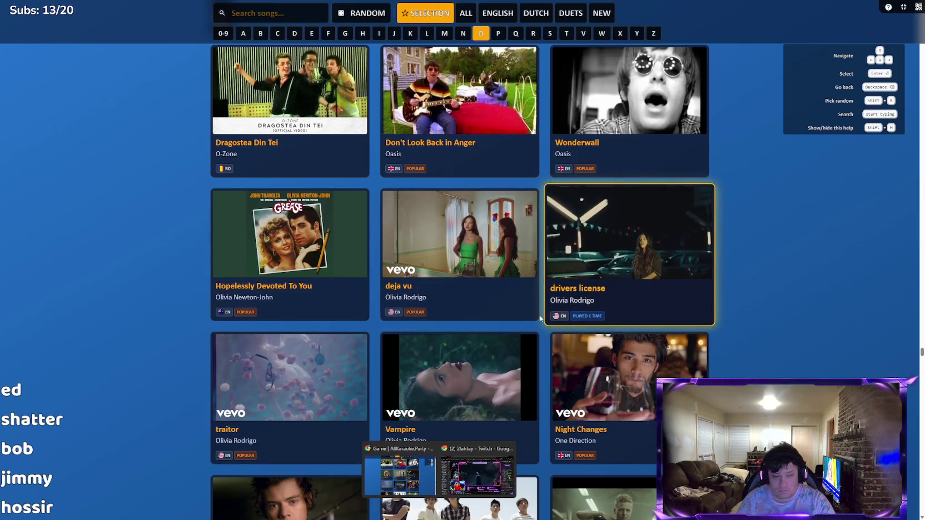
key(Escape)
key(BackSpace)
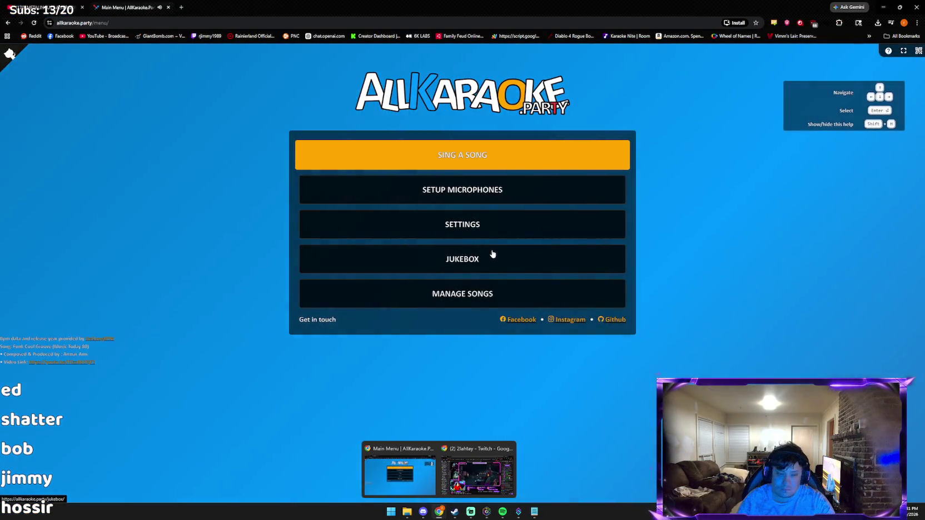
Step: Choose SING A SONG to bring up the song selection list
click(495, 166)
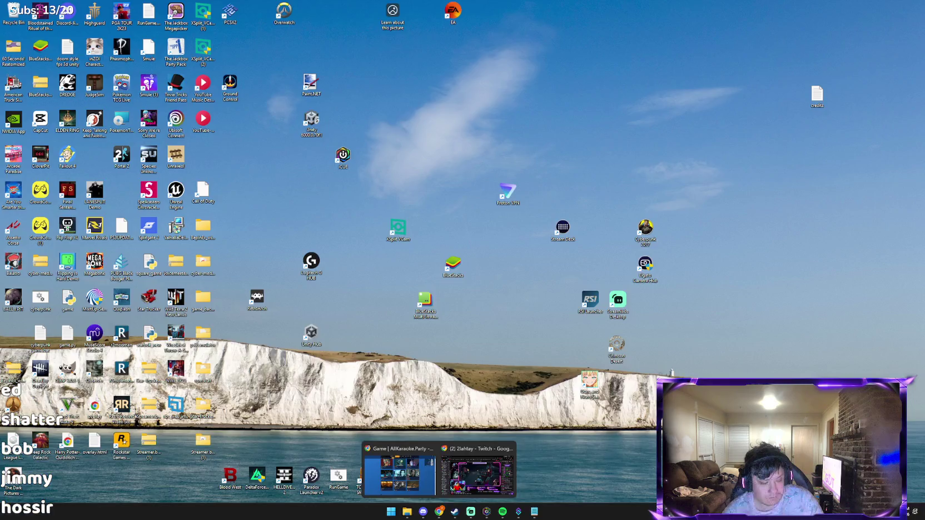
Step: Scroll the song list down through the I and J artists to John Denver, then exit fullscreen
click(399, 475)
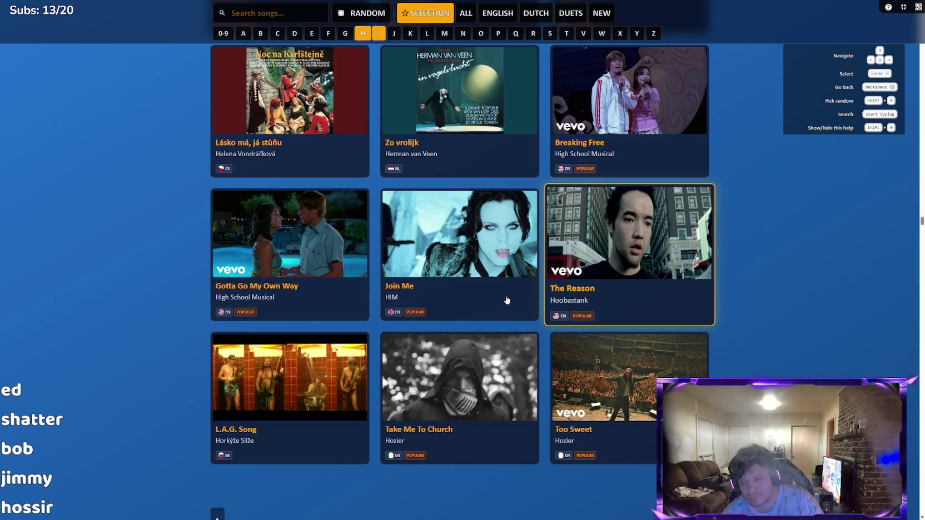
scroll(506, 300, down, 4)
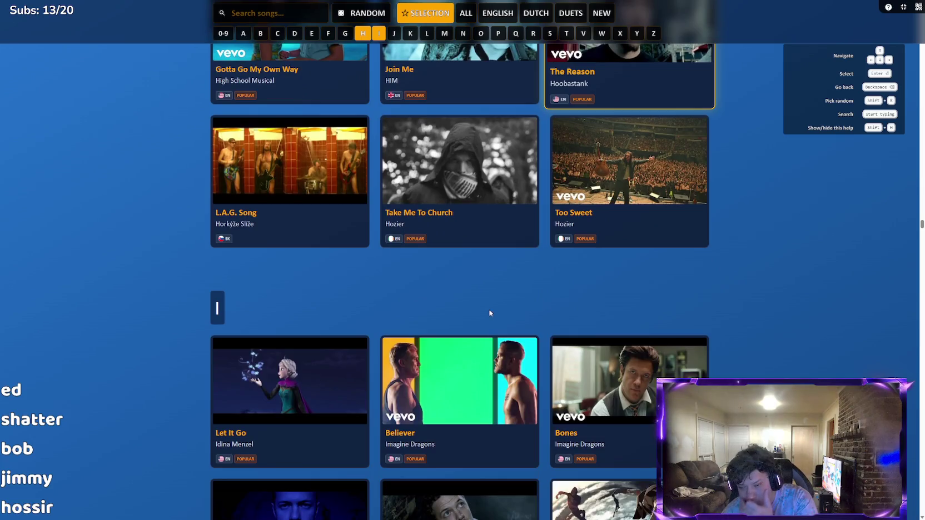
scroll(482, 312, down, 3)
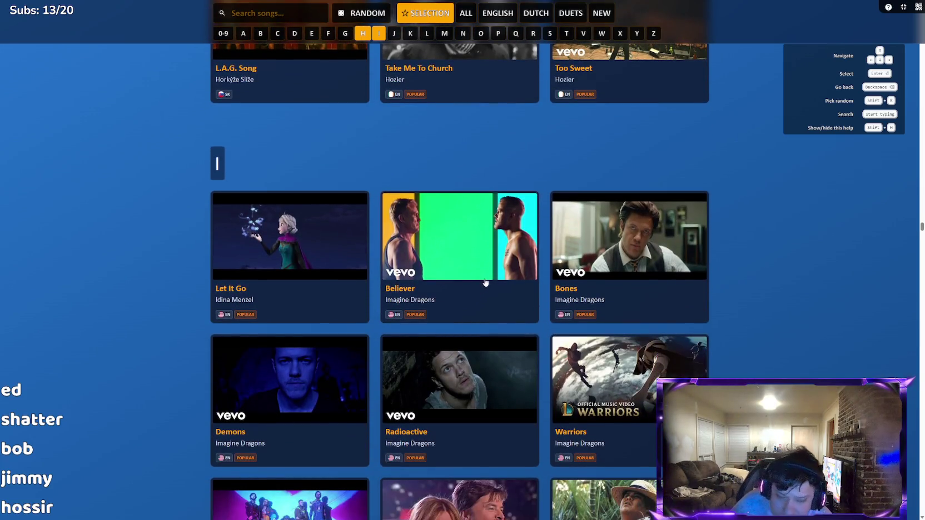
scroll(485, 189, down, 5)
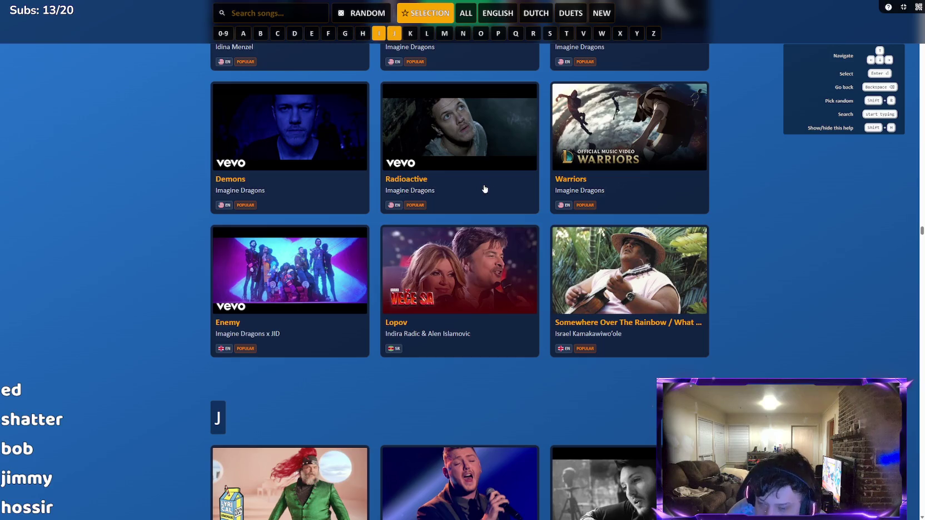
scroll(754, 223, up, 1)
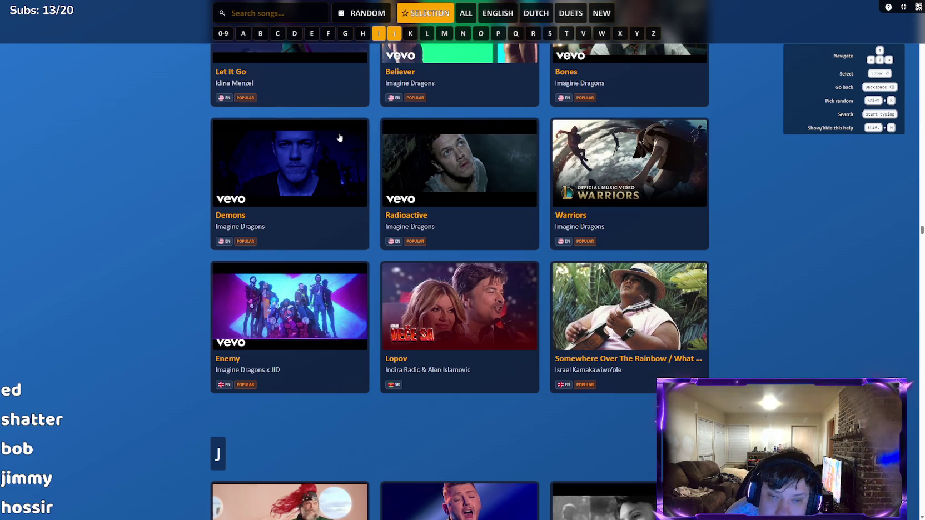
scroll(393, 323, down, 9)
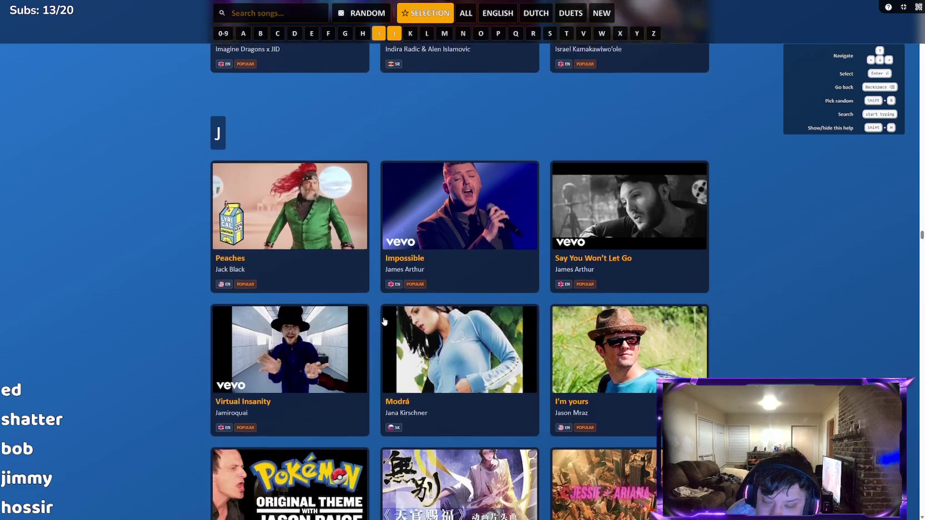
scroll(373, 315, down, 5)
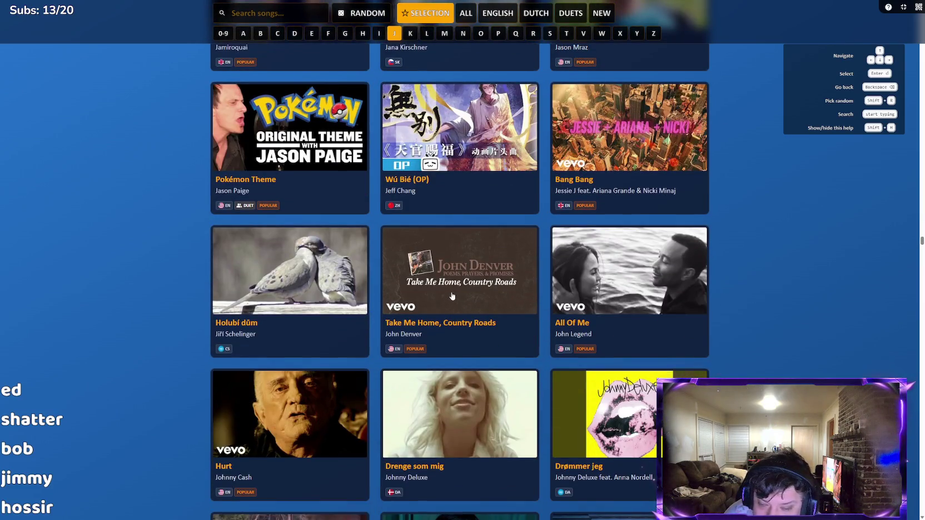
scroll(449, 299, down, 1)
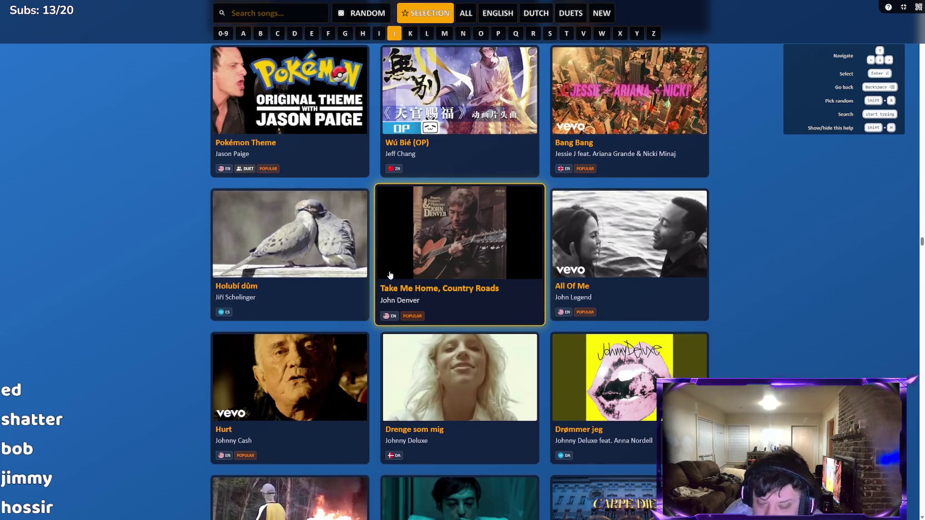
key(Escape)
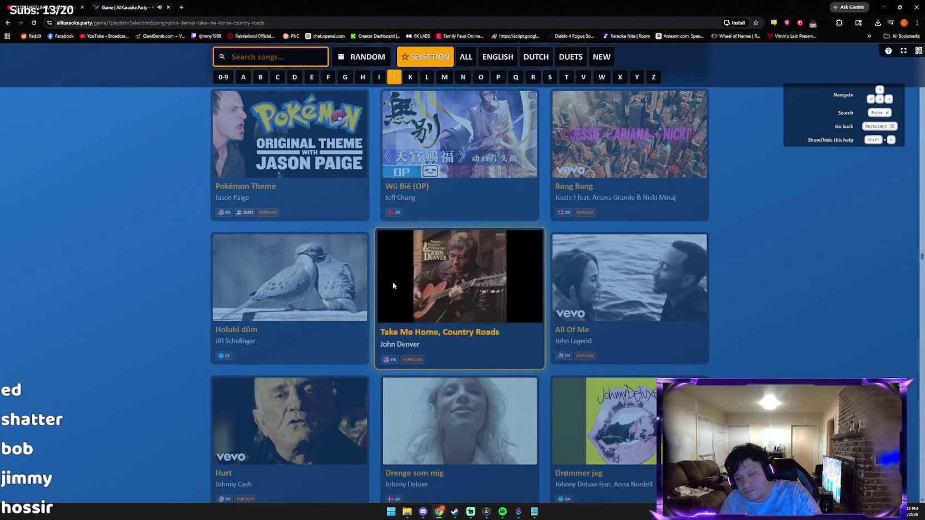
Step: Return to the main menu, briefly check the other browser window and launcher, then reopen song selection
key(BackSpace)
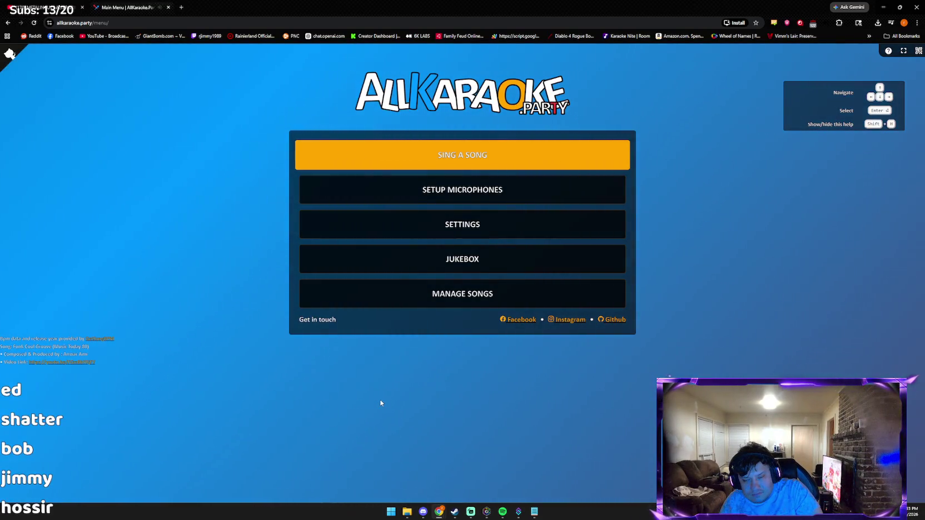
mouse_move(438, 513)
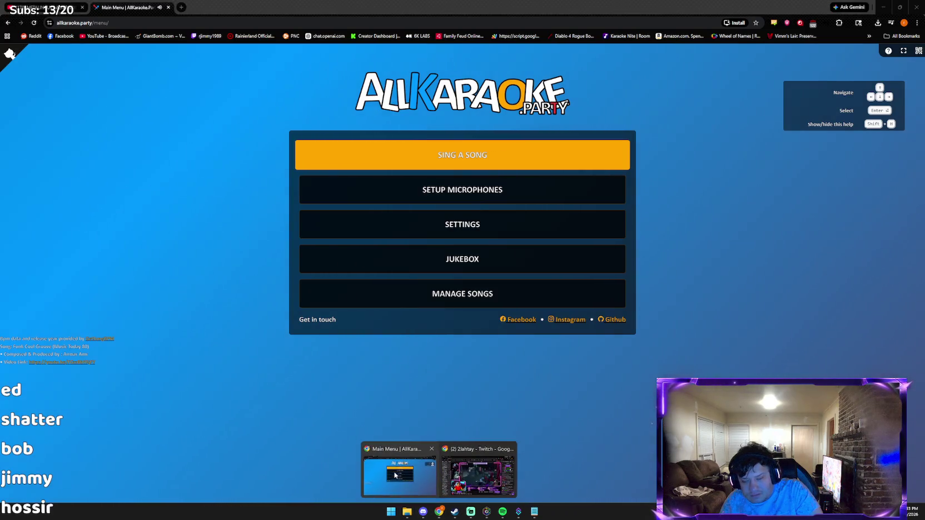
click(481, 470)
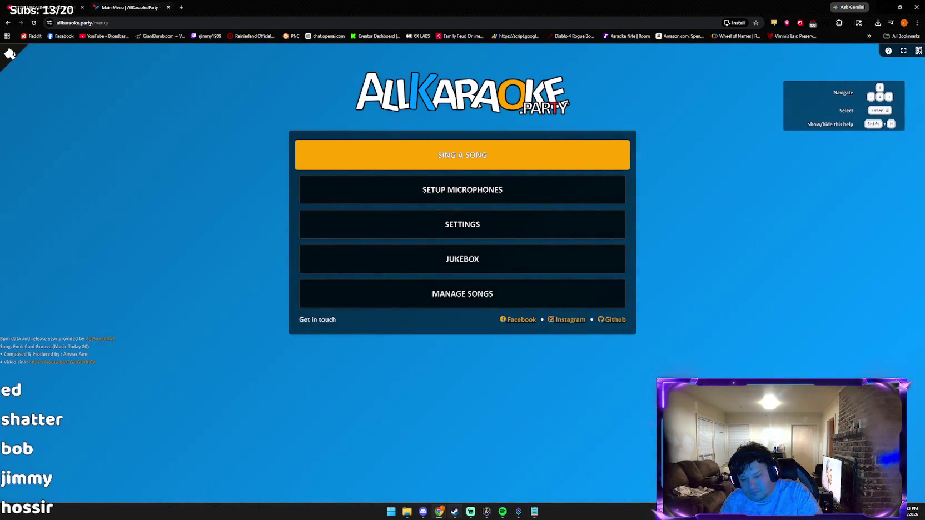
click(392, 512)
key(Escape)
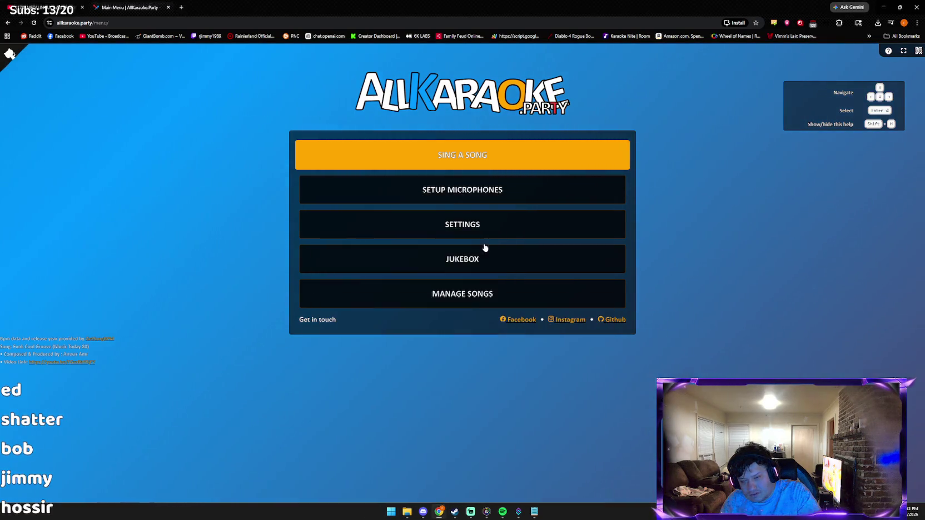
click(452, 161)
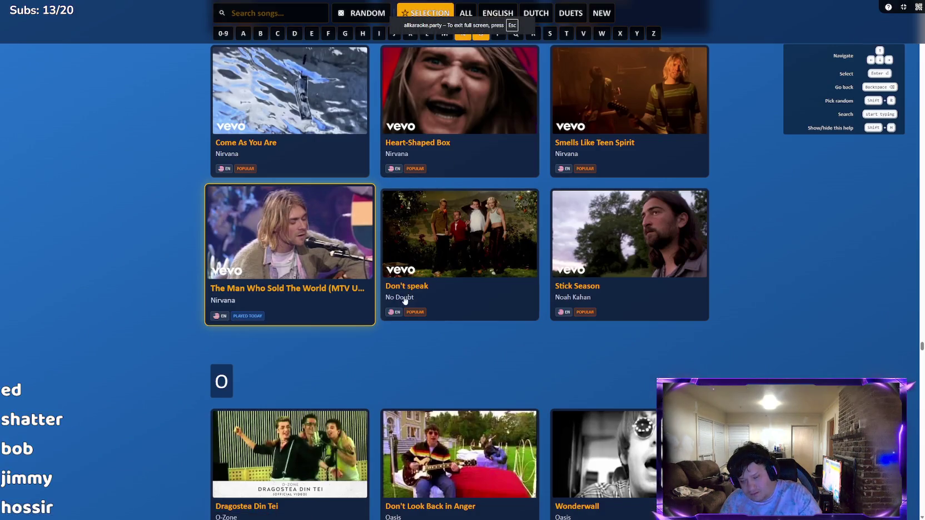
Step: Scroll the song grid past O to the P artists: Paramore, Passenger and Pearl Jam
scroll(404, 300, down, 2)
scroll(406, 304, down, 3)
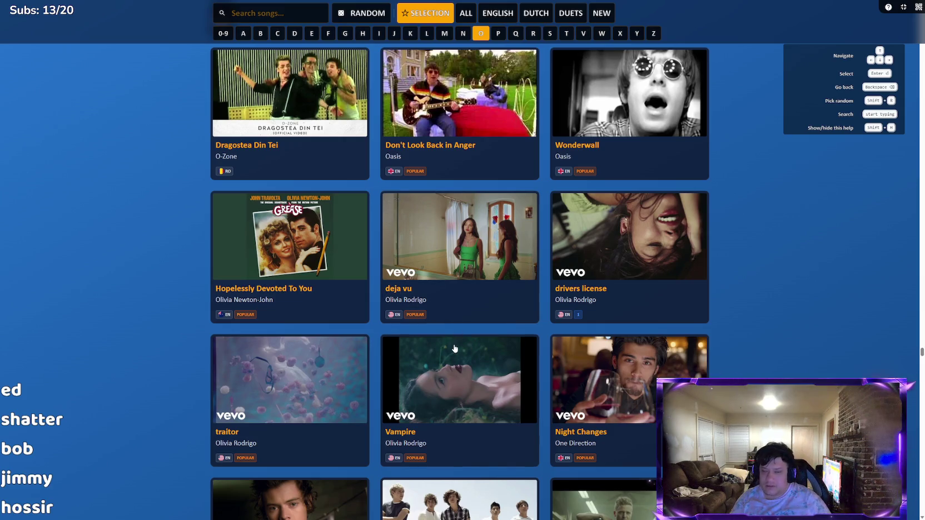
scroll(461, 347, down, 1)
scroll(453, 350, down, 1)
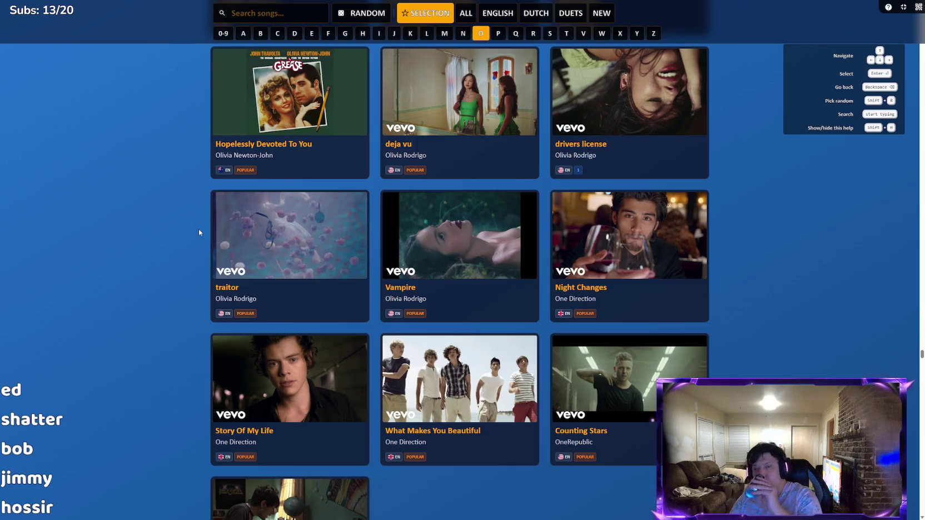
scroll(237, 258, down, 1)
scroll(237, 257, down, 1)
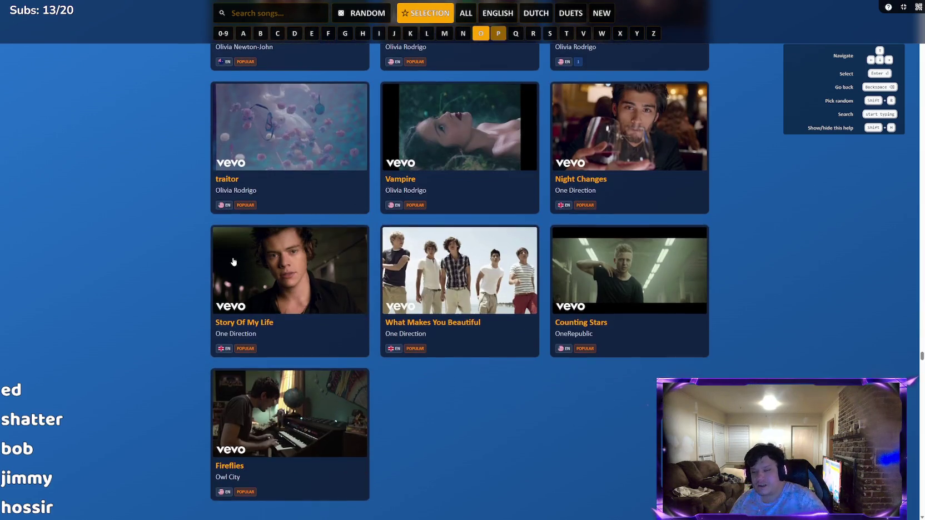
scroll(227, 283, down, 1)
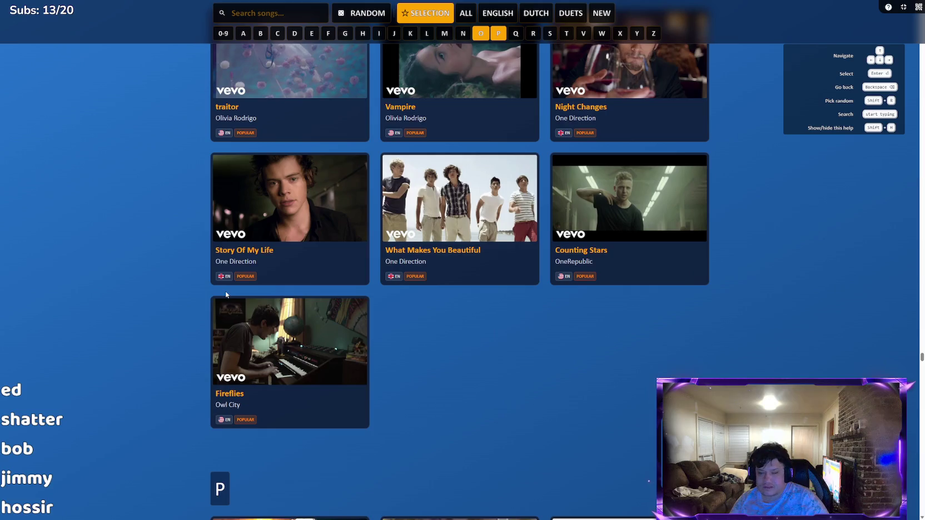
scroll(226, 291, down, 1)
scroll(219, 328, down, 1)
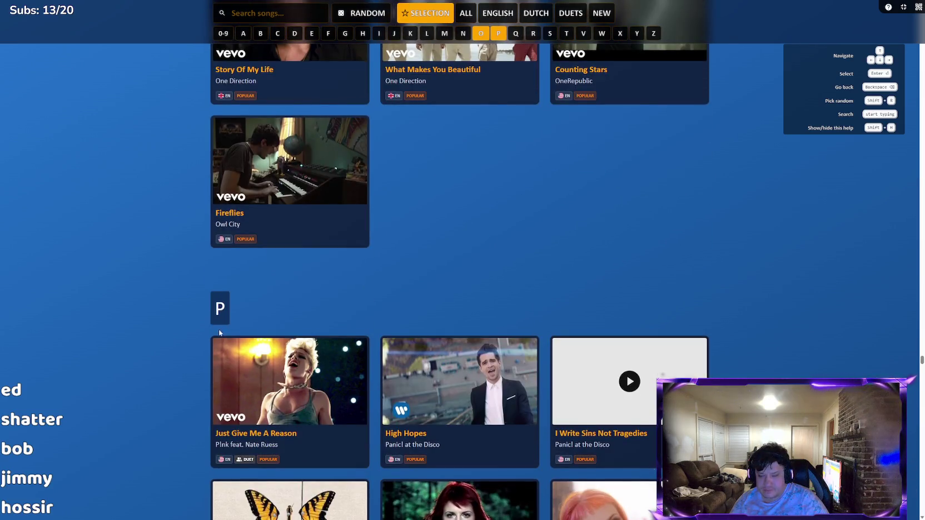
scroll(219, 329, down, 2)
scroll(216, 332, down, 2)
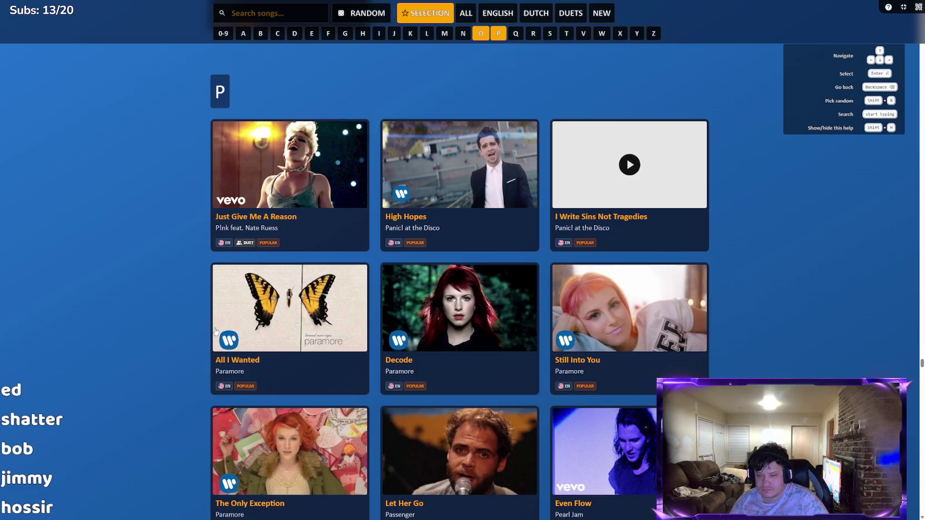
scroll(216, 331, down, 1)
scroll(210, 333, down, 2)
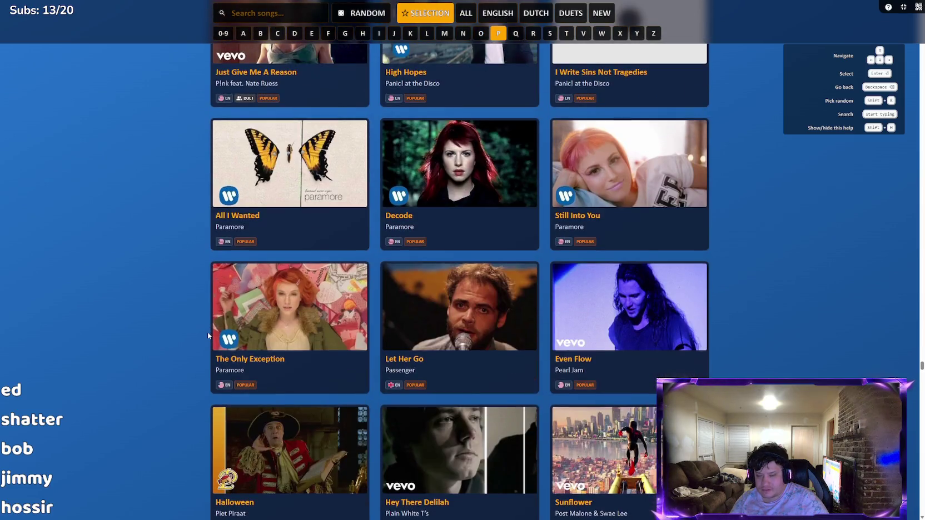
scroll(205, 335, down, 1)
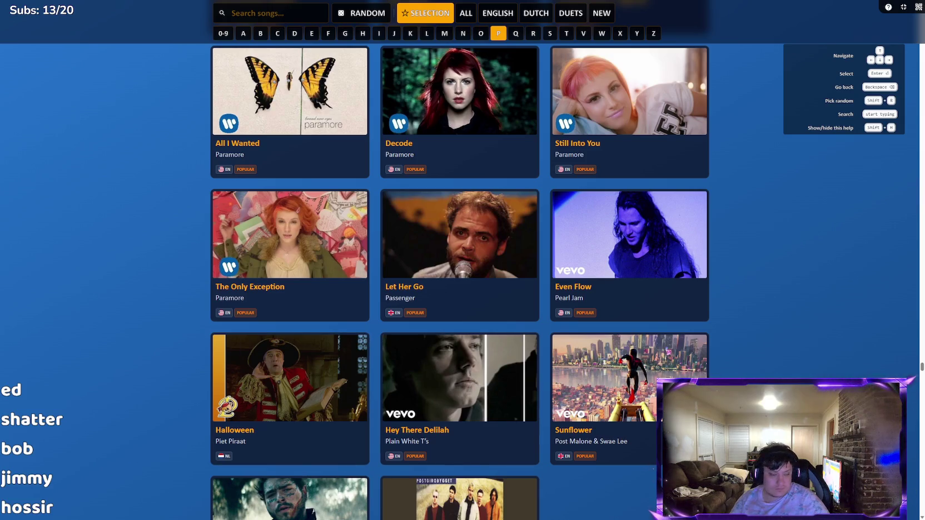
mouse_move(356, 519)
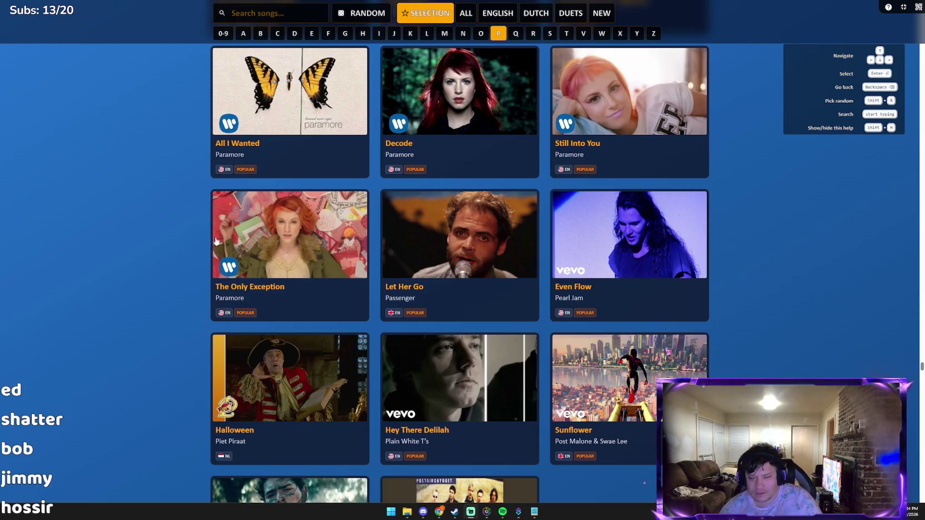
Step: Scroll past the Queen songs to Radiohead's Karma Police and No Surprises, then exit fullscreen
scroll(473, 323, down, 1)
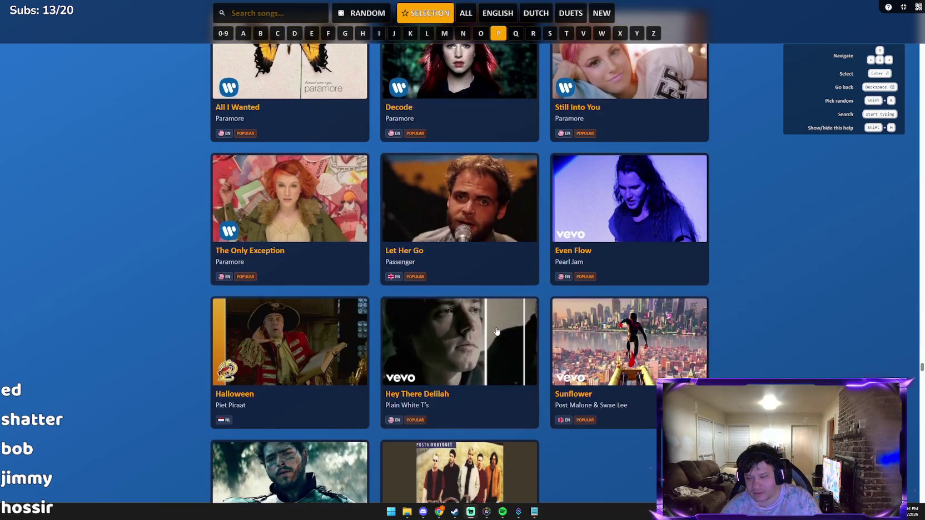
scroll(489, 334, down, 6)
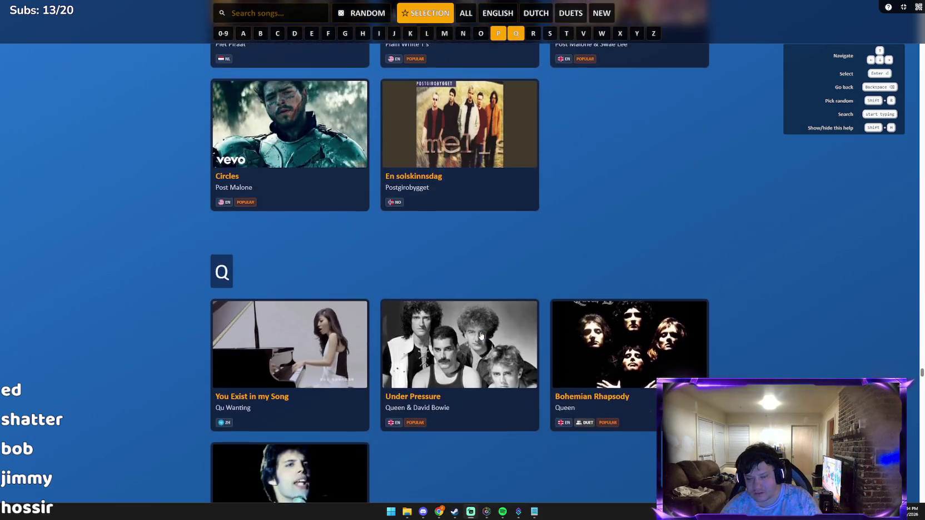
scroll(480, 335, down, 3)
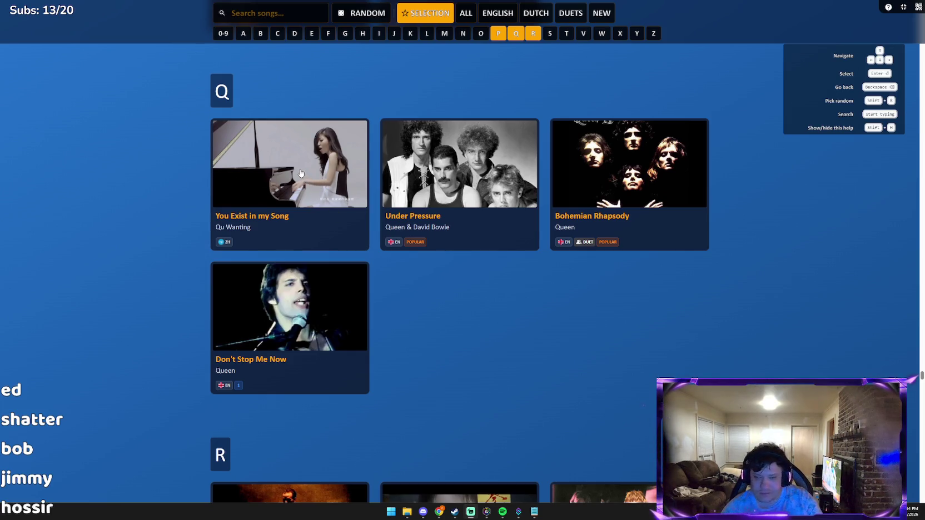
scroll(388, 236, up, 1)
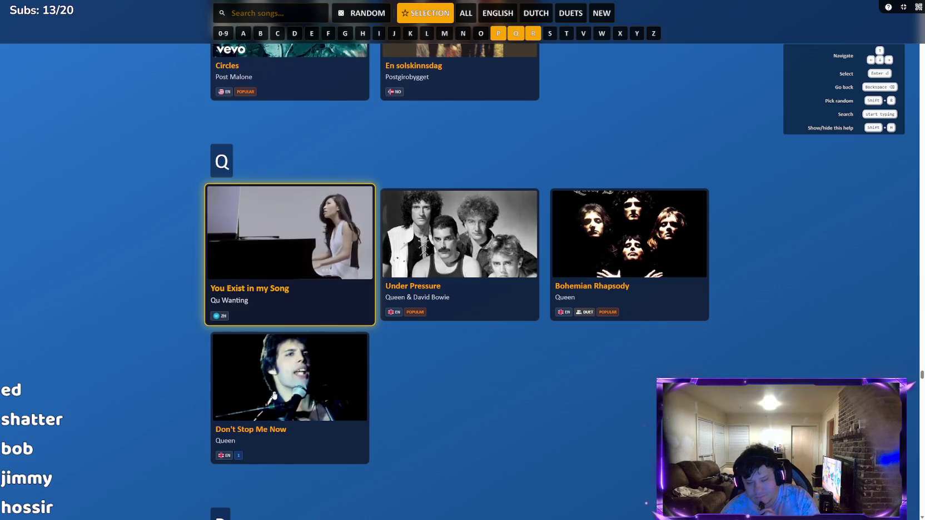
scroll(273, 386, down, 2)
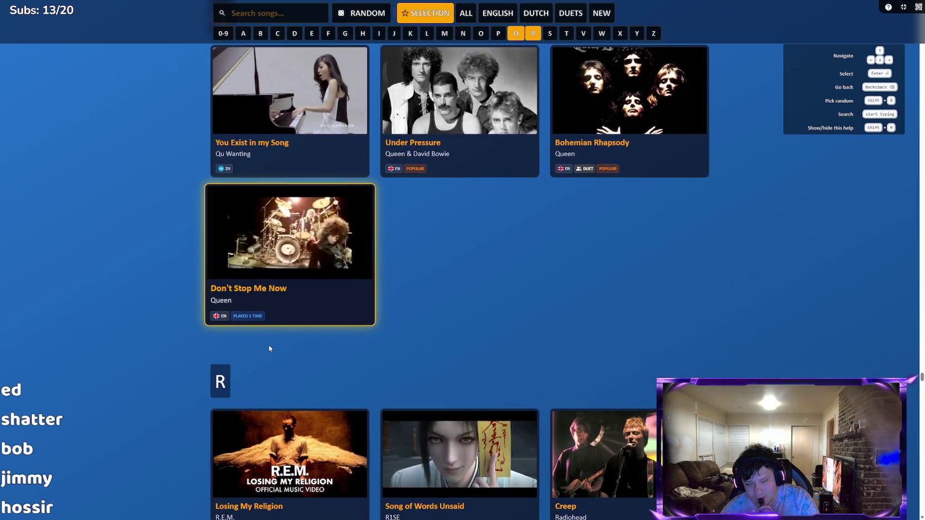
scroll(269, 348, down, 4)
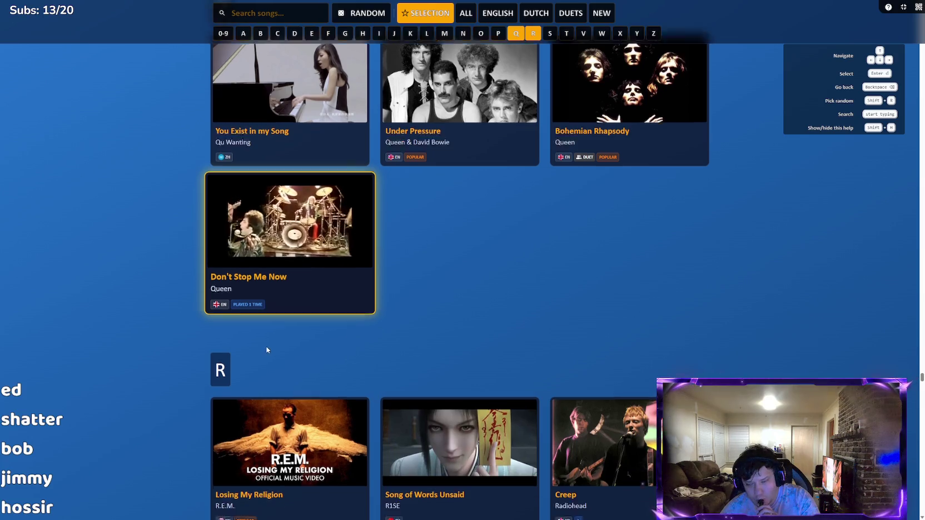
scroll(268, 347, down, 3)
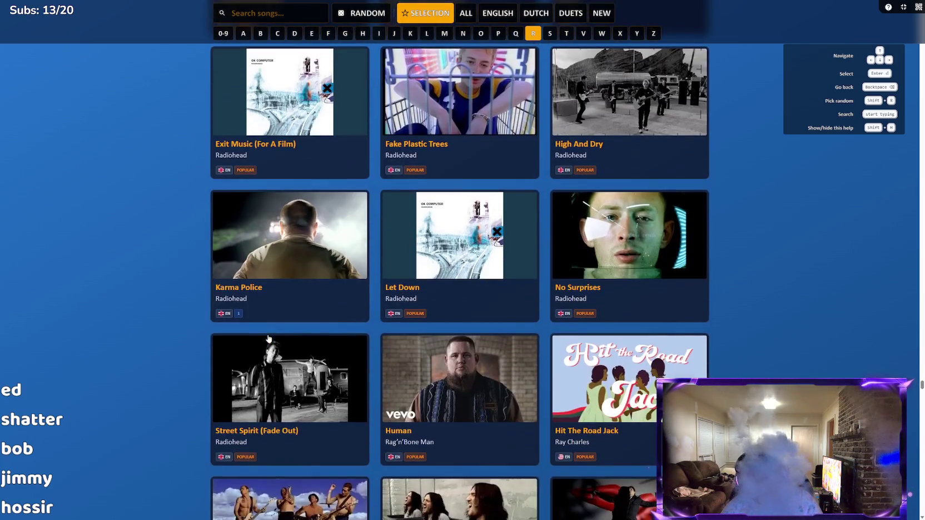
key(Escape)
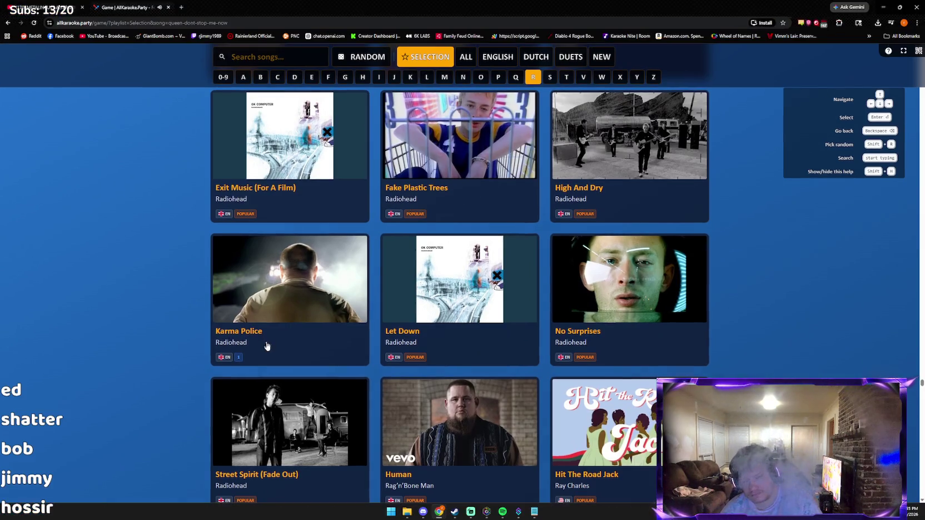
Step: Go back from the song list to the karaoke main menu, then bring up Windows Start
key(BackSpace)
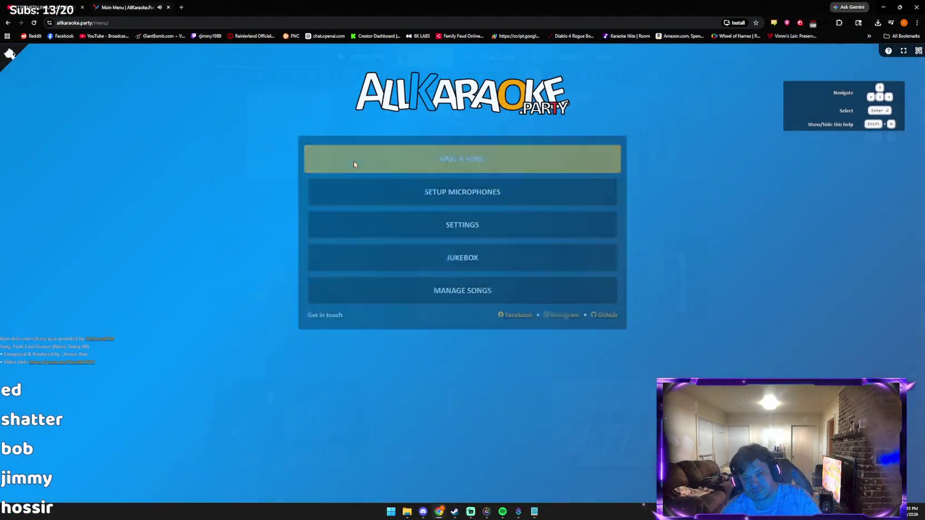
key(alt+Tab)
key(alt+Tab)
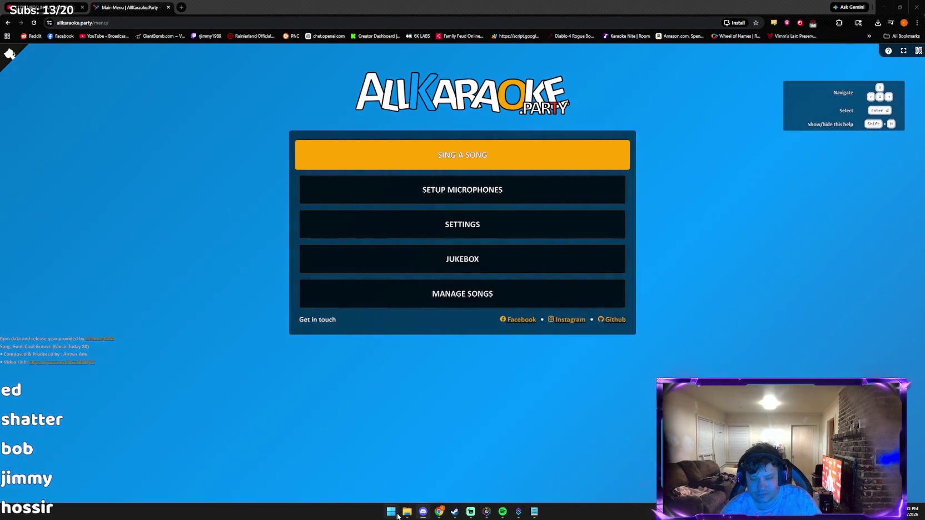
key(super)
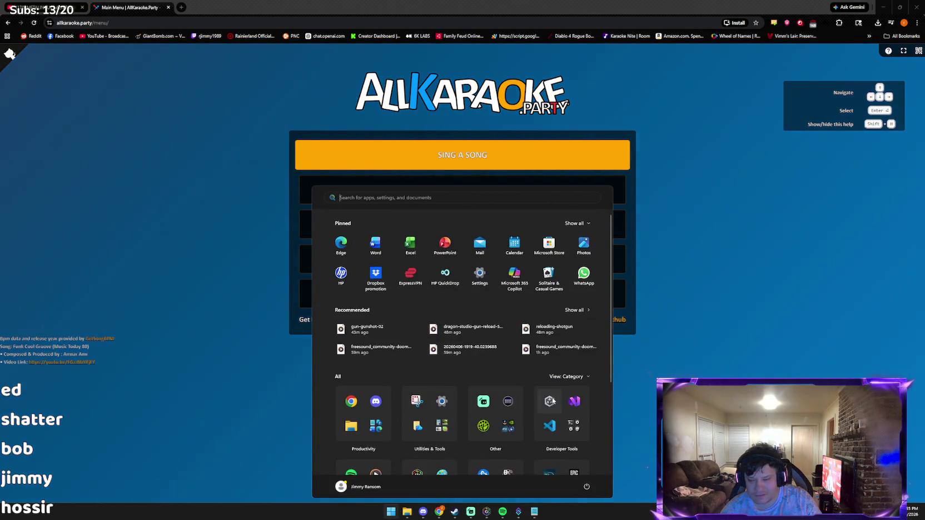
Step: Launch Unity Hub and open ArenaShooter in Safe Mode despite its WeaponPickup1.cs compilation errors
click(551, 401)
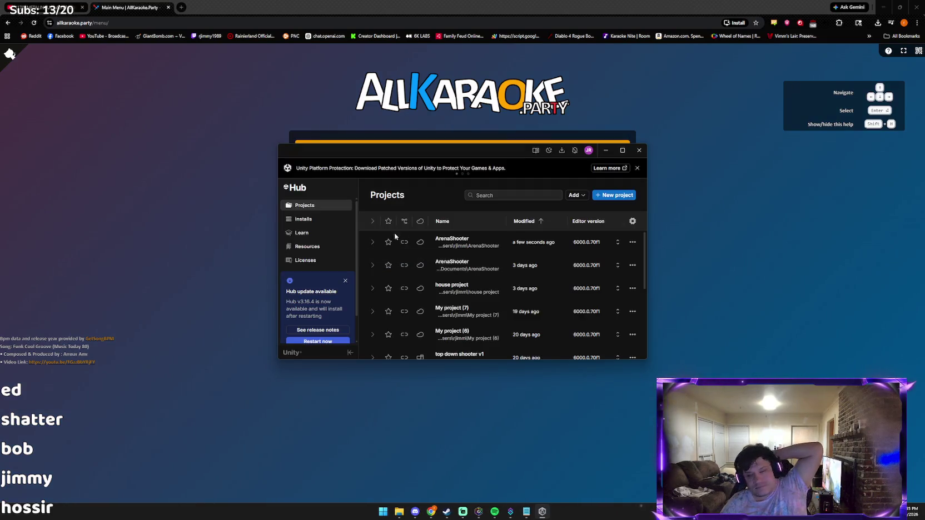
click(453, 243)
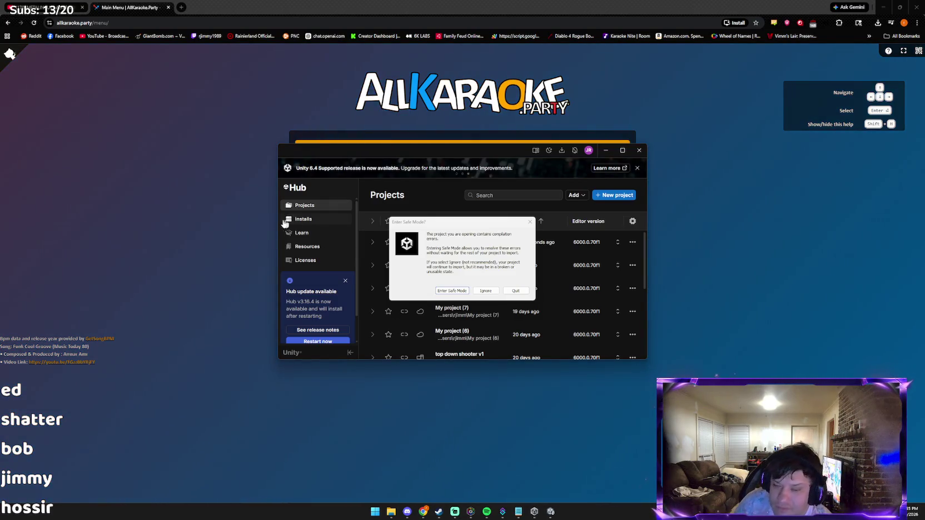
click(450, 291)
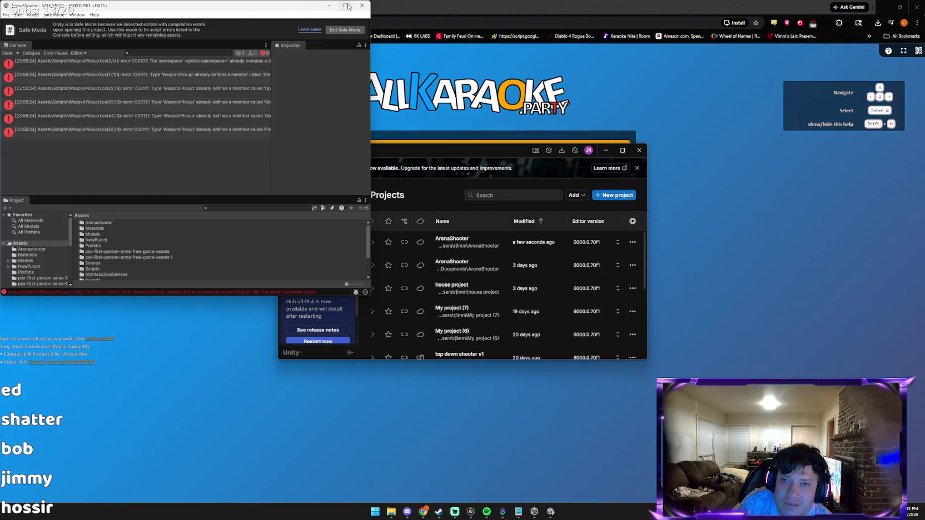
Step: Maximize the Safe Mode editor to read the six WeaponPickup1.cs errors, then return to the browser
click(346, 6)
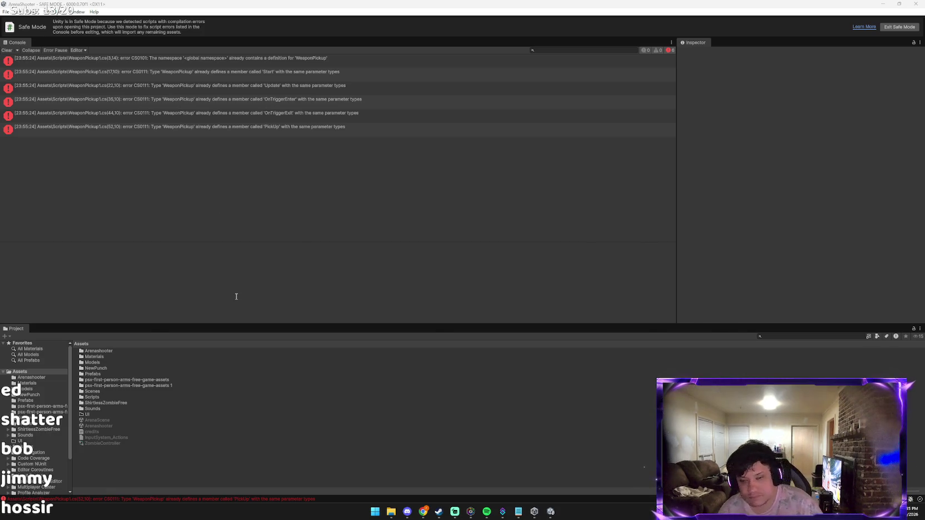
key(alt+Tab)
key(alt+Tab)
key(alt+Tab)
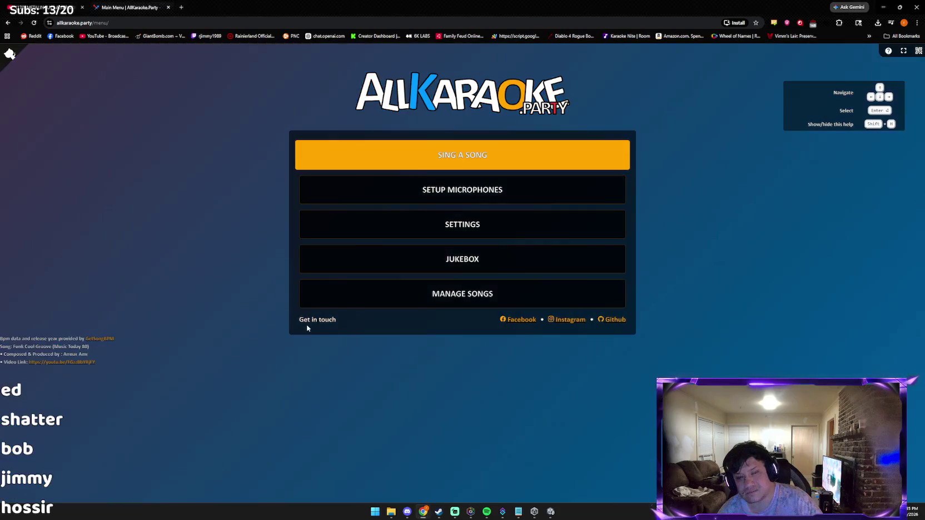
click(181, 7)
text(claude.ai)
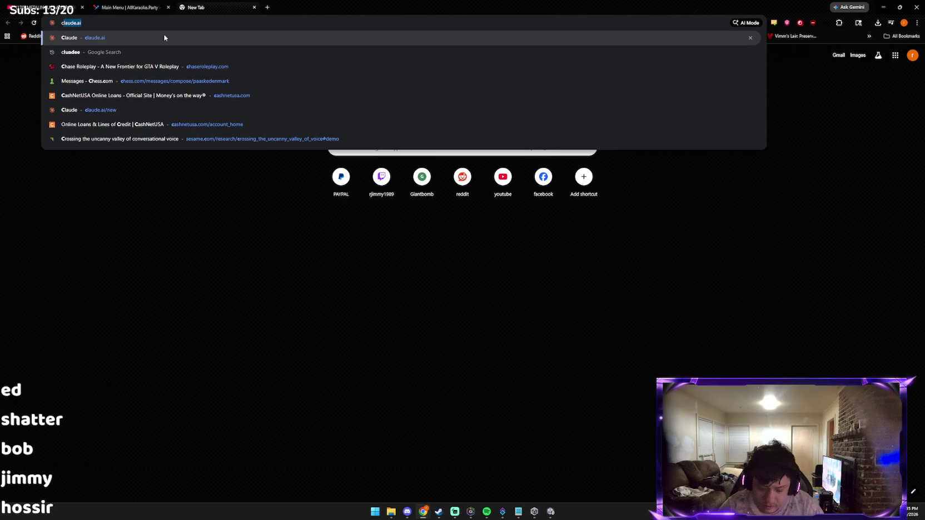
text(l)
click(164, 37)
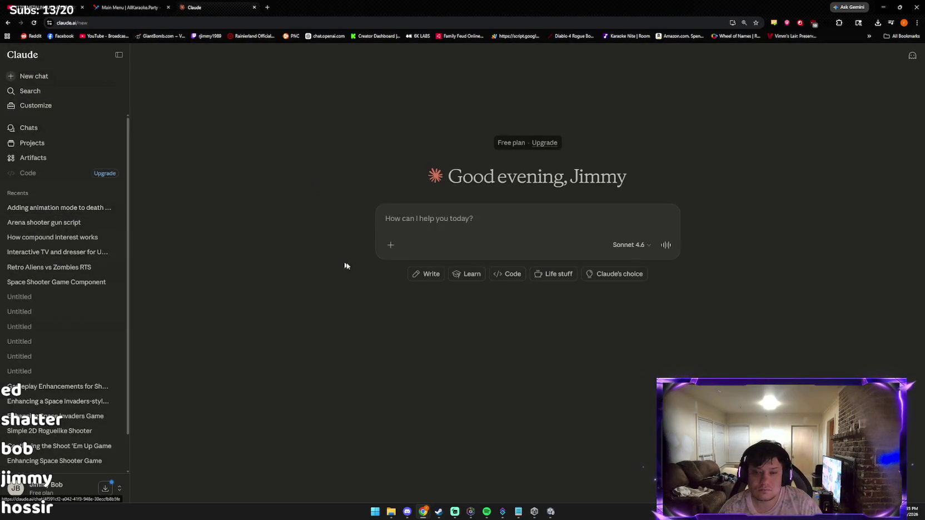
click(75, 208)
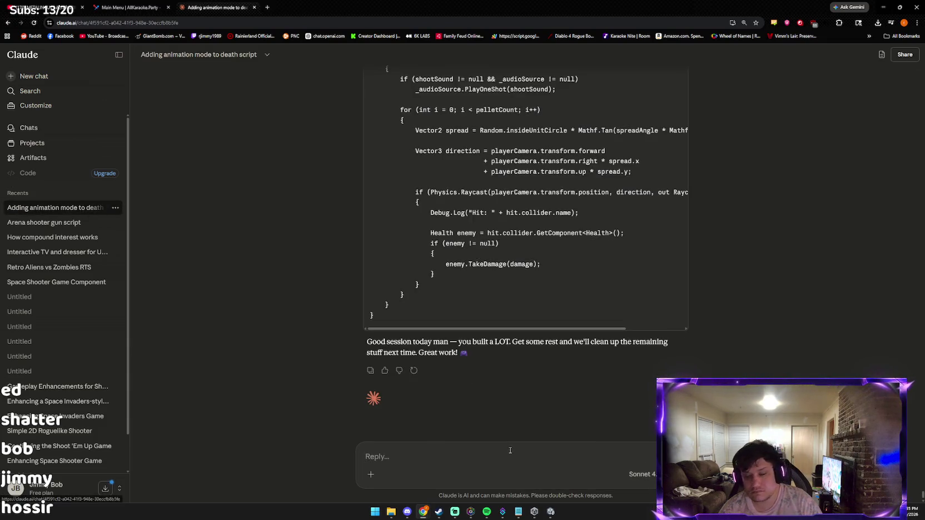
key(ctrl+v)
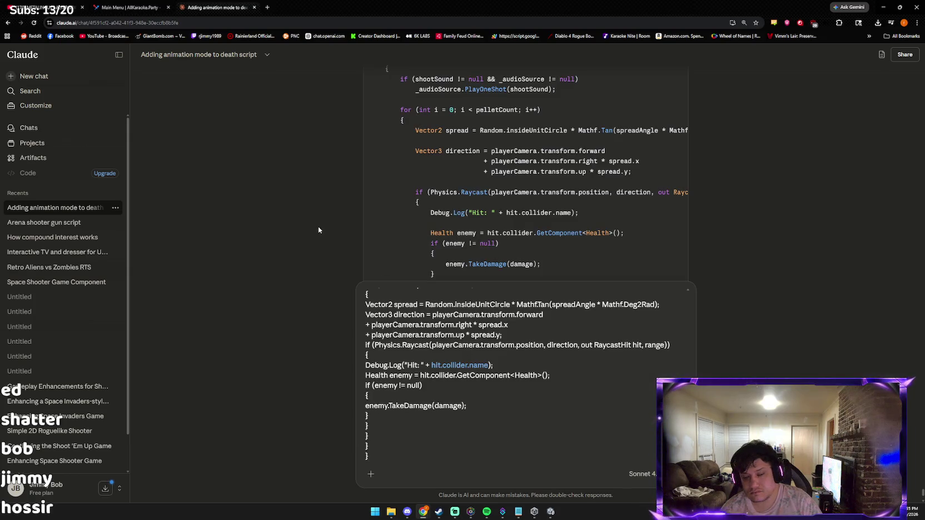
key(Return)
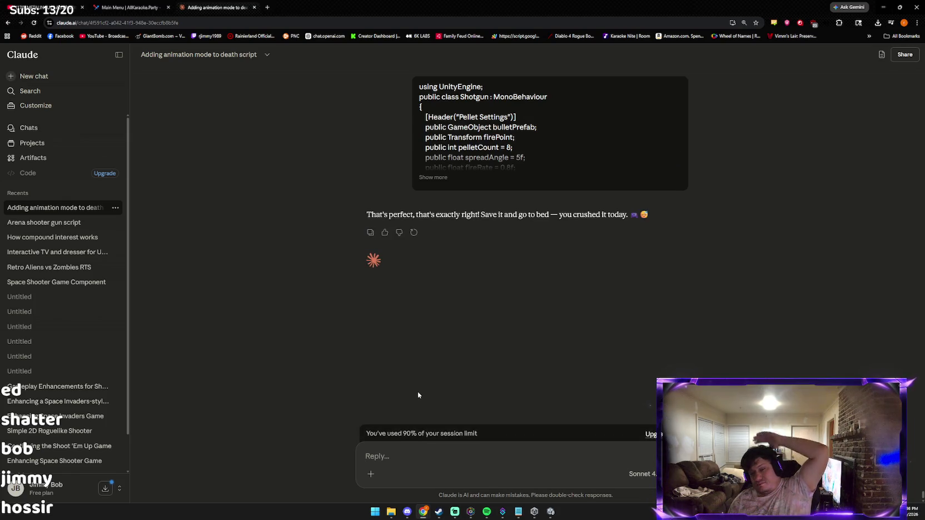
key(alt+Tab)
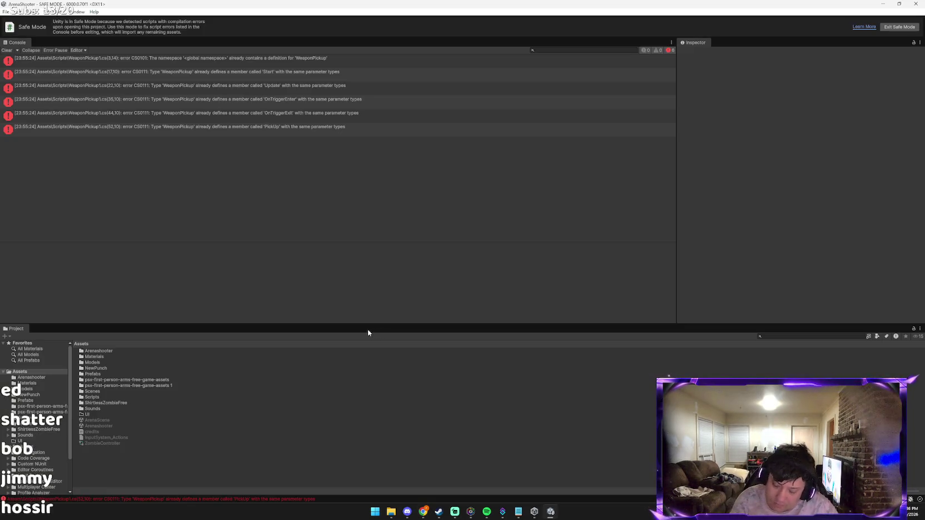
Step: Paste the Unity console error screenshot into Claude and send it, then refocus the browser
key(alt+Tab)
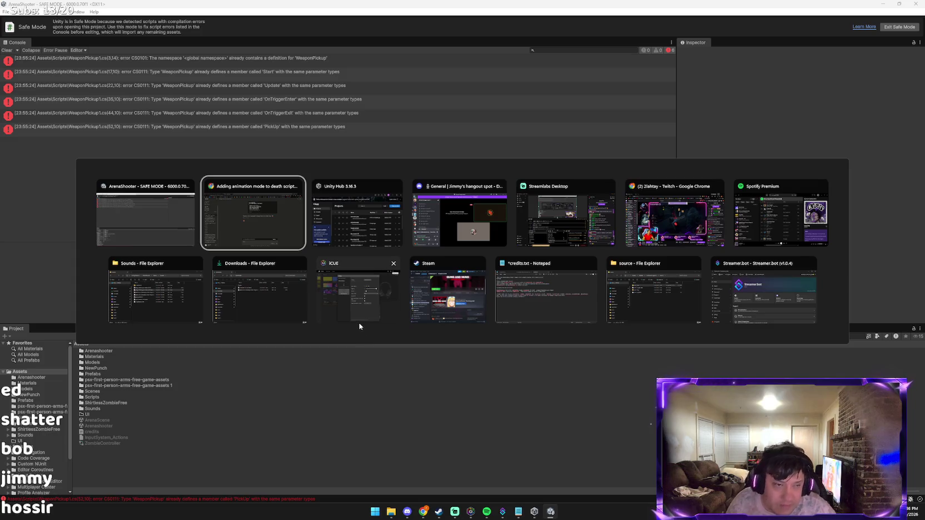
key(ctrl+v)
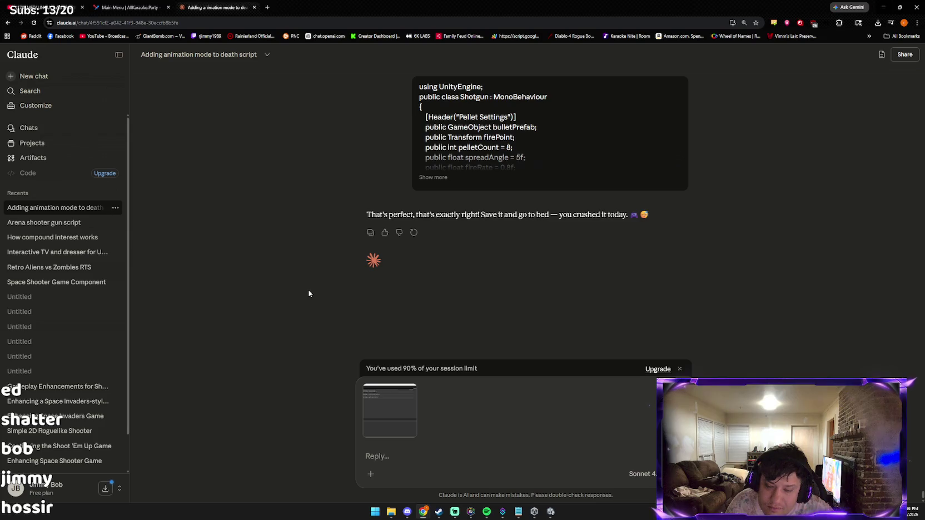
key(Return)
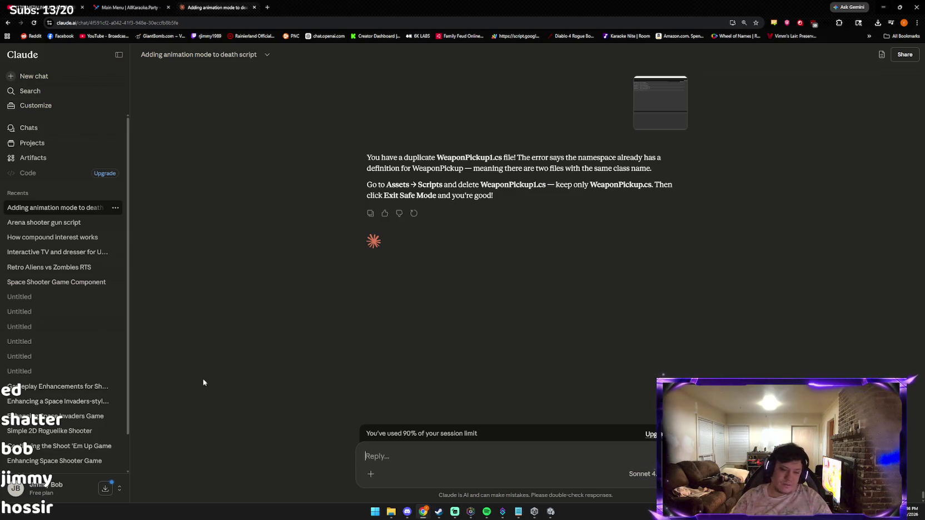
key(alt+Tab)
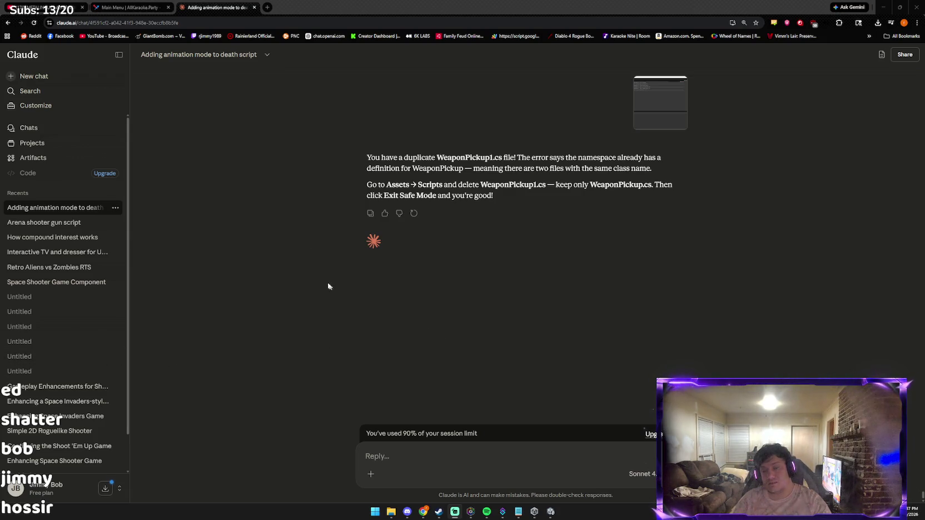
click(232, 9)
Step: Close the Claude tab, the ArenaShooter editor and Unity Hub, then open the song list
middle_click(232, 9)
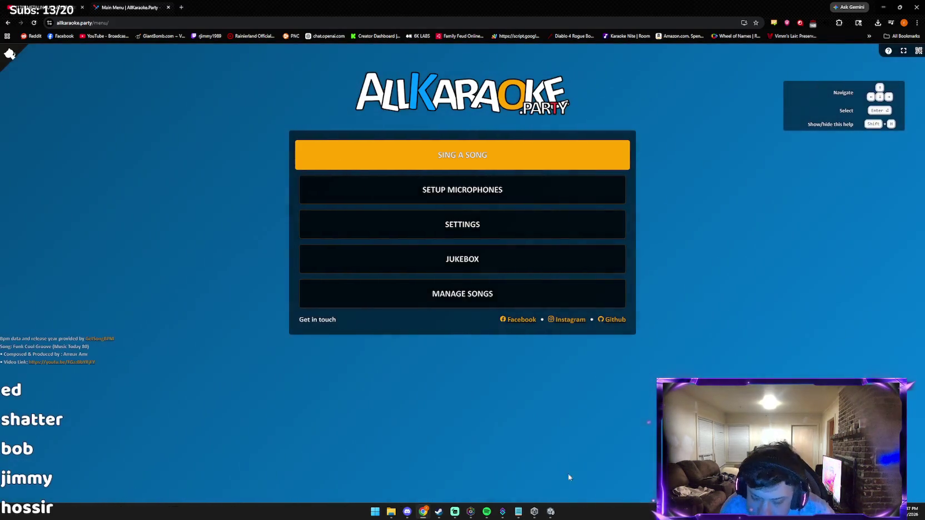
mouse_move(550, 515)
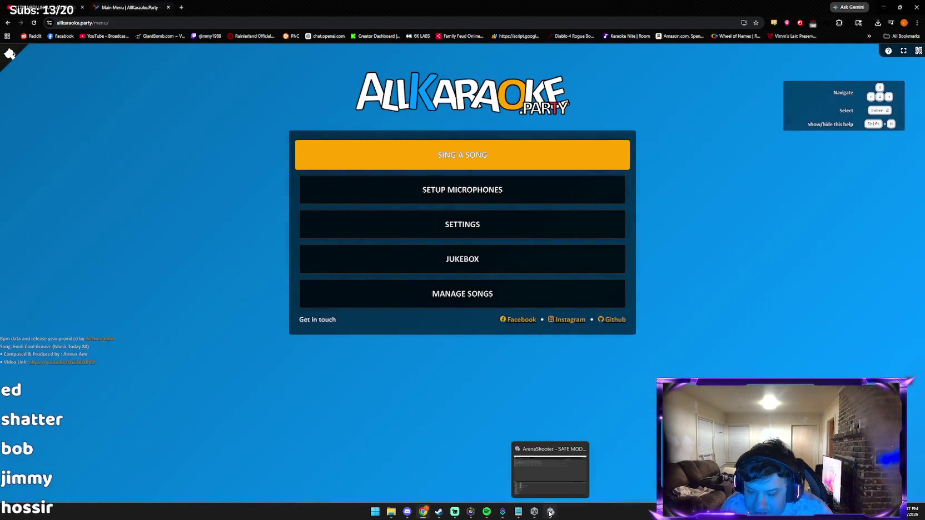
click(581, 449)
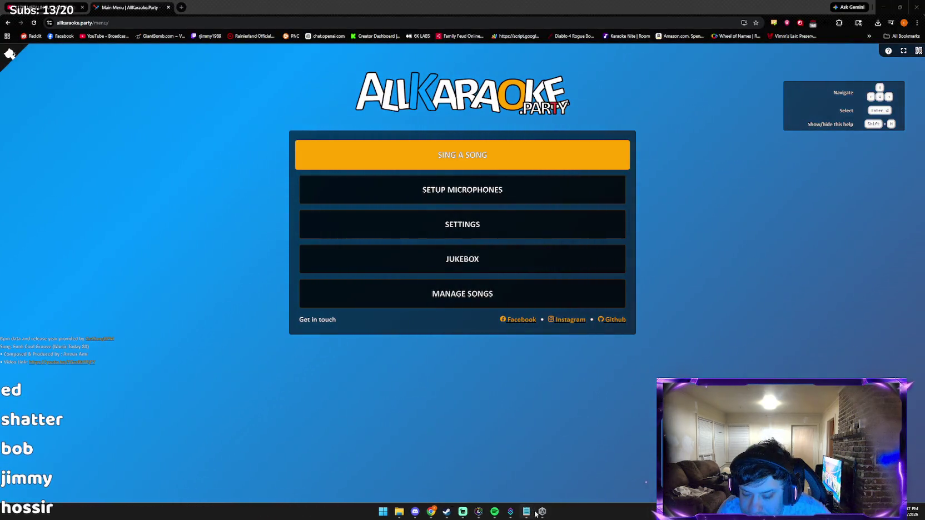
mouse_move(537, 512)
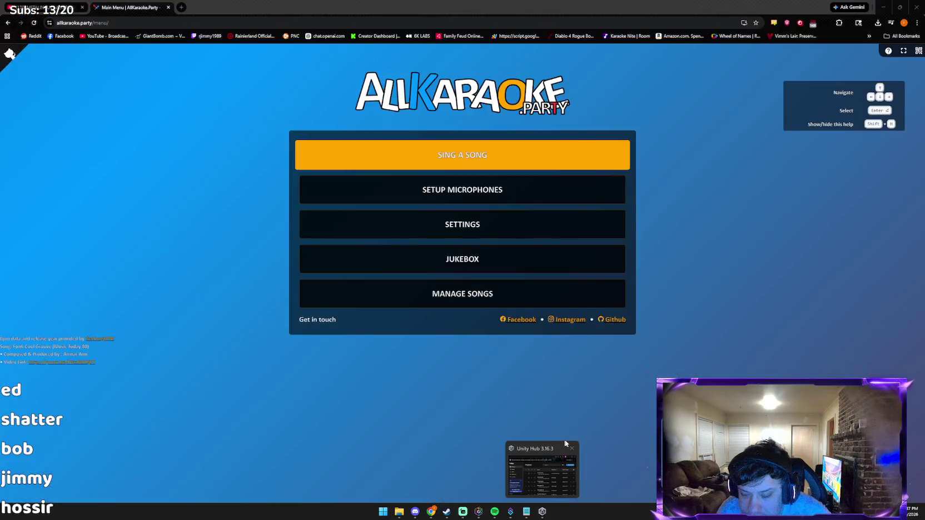
click(573, 448)
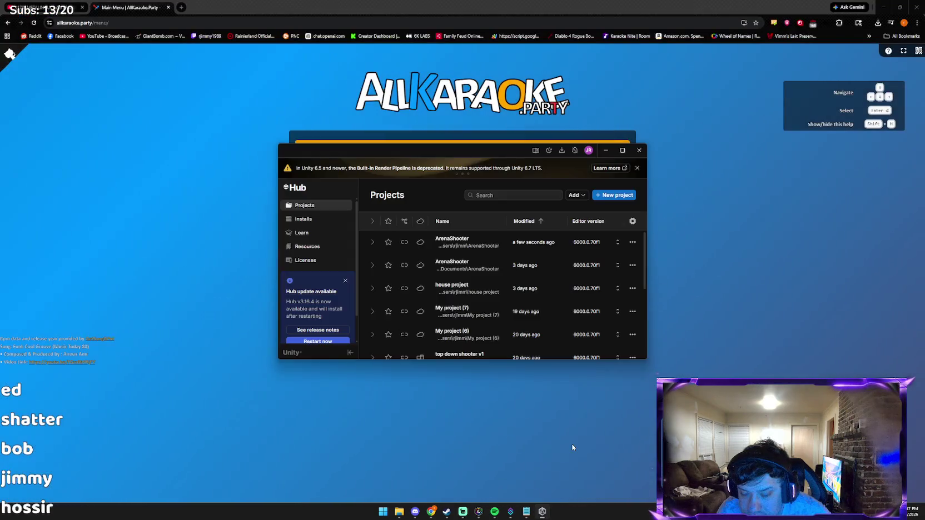
click(534, 391)
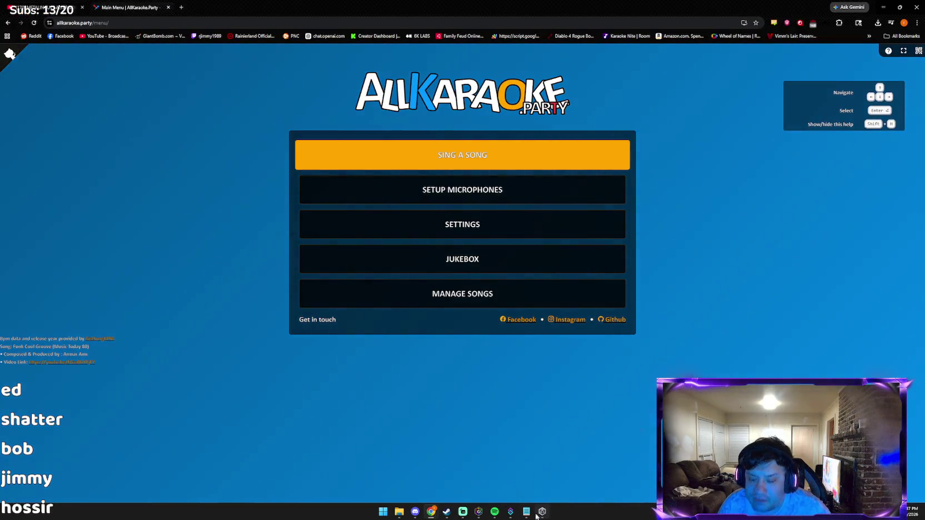
click(571, 450)
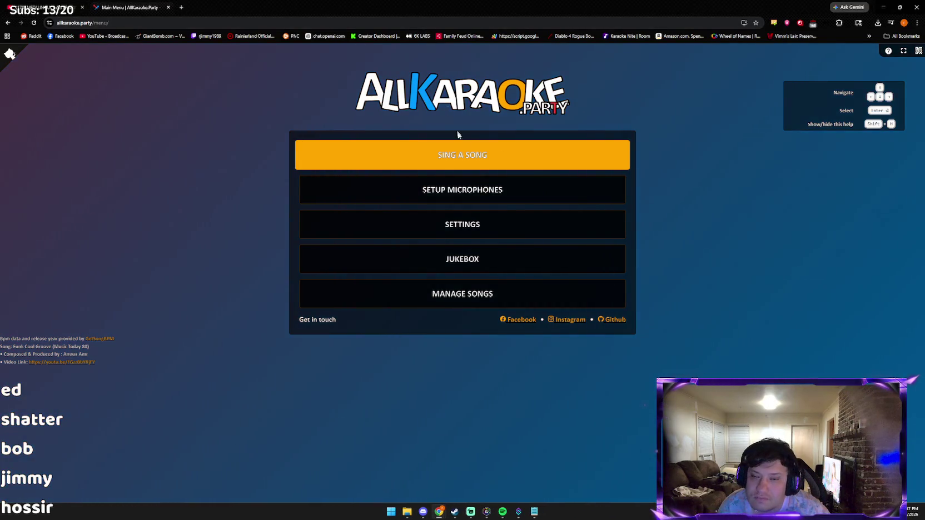
click(473, 157)
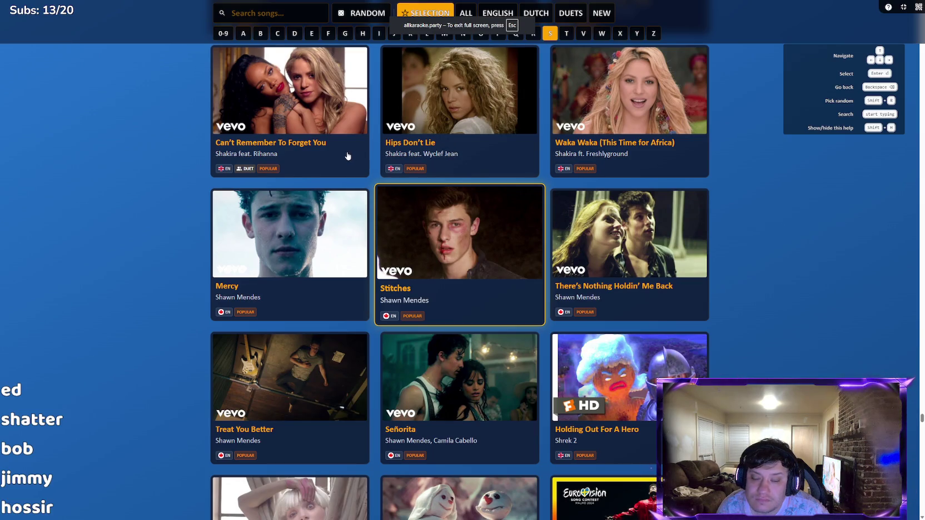
Step: Scroll further through the S artists and pick Snow Patrol's Chasing Cars
scroll(320, 249, down, 5)
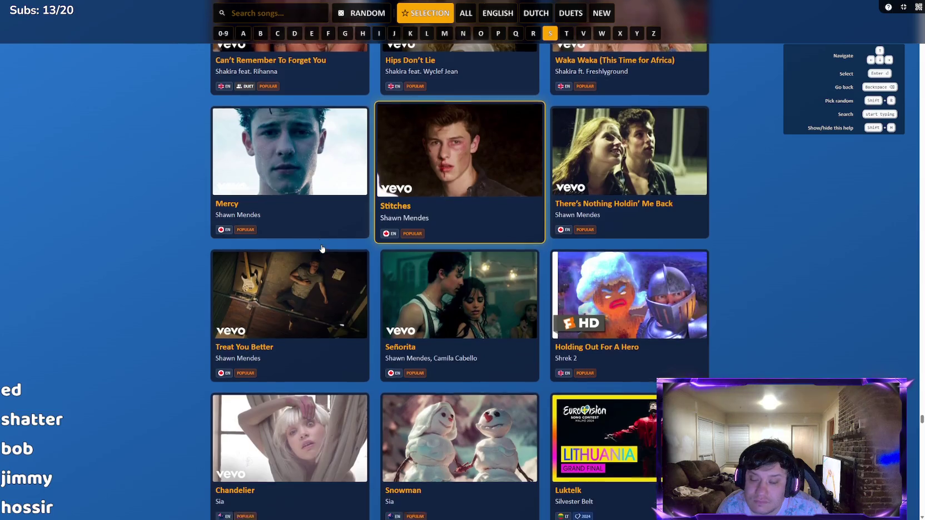
scroll(315, 244, down, 2)
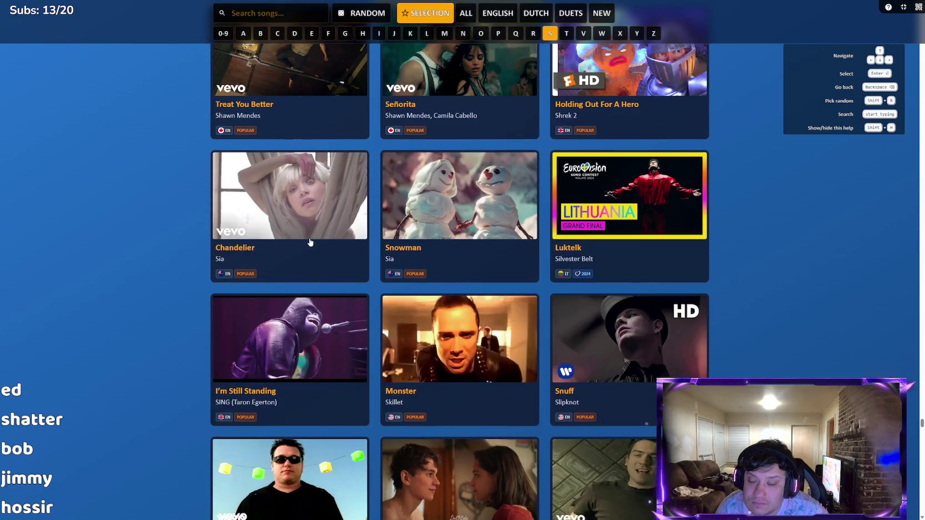
scroll(302, 246, down, 2)
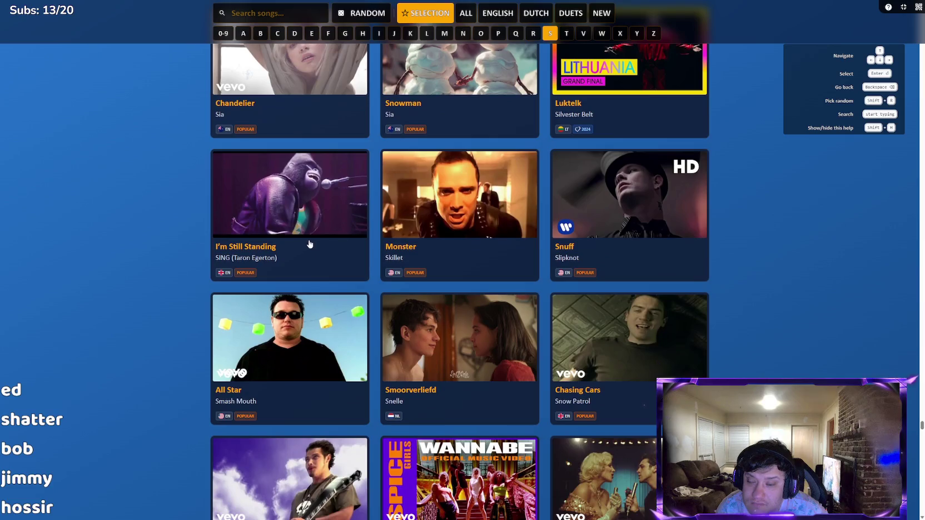
scroll(628, 301, down, 2)
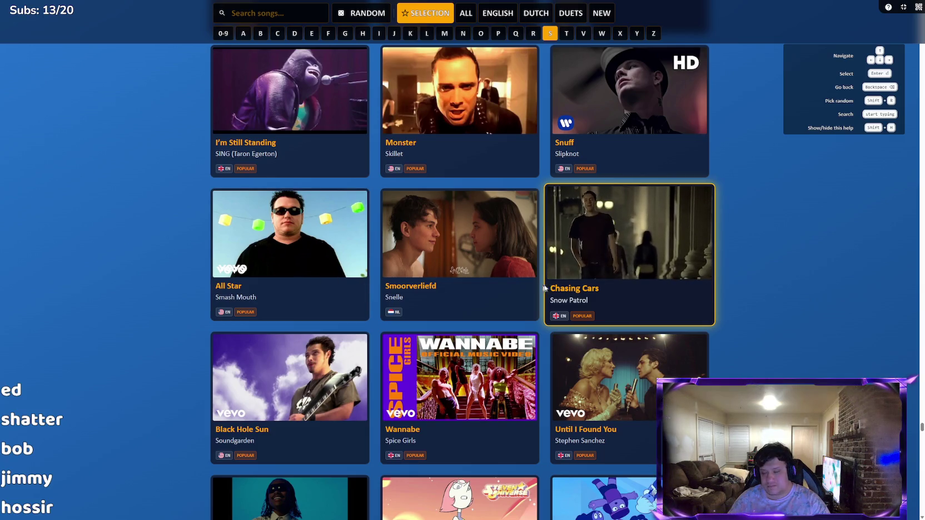
click(584, 282)
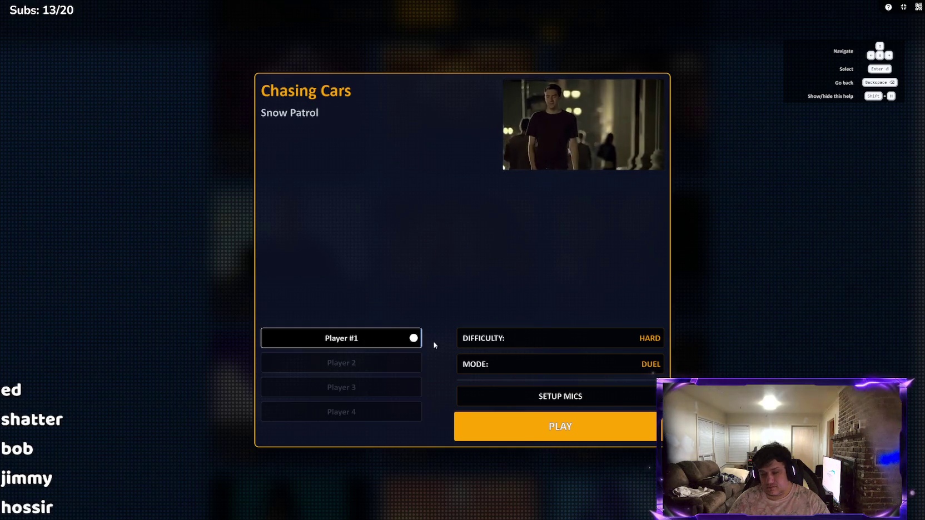
Step: Set up Player #1's microphone, then start Chasing Cars and its music video
click(519, 396)
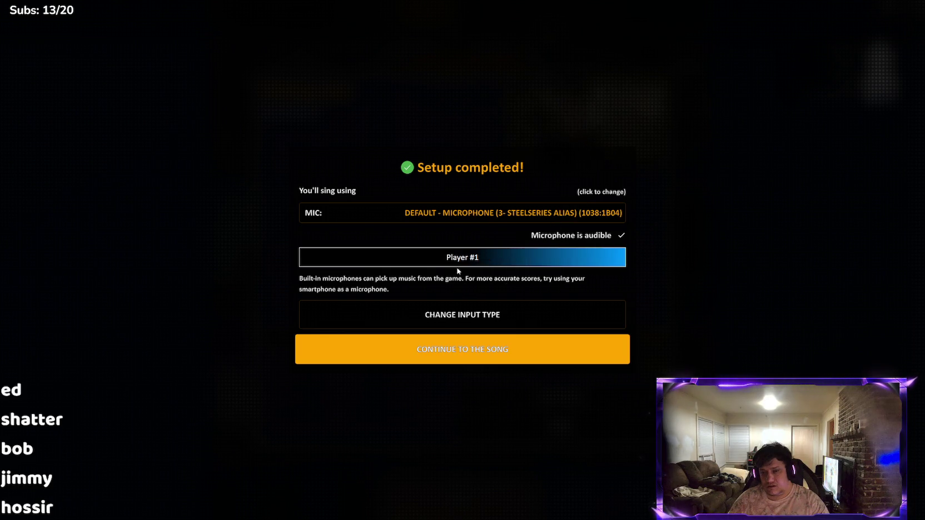
click(451, 360)
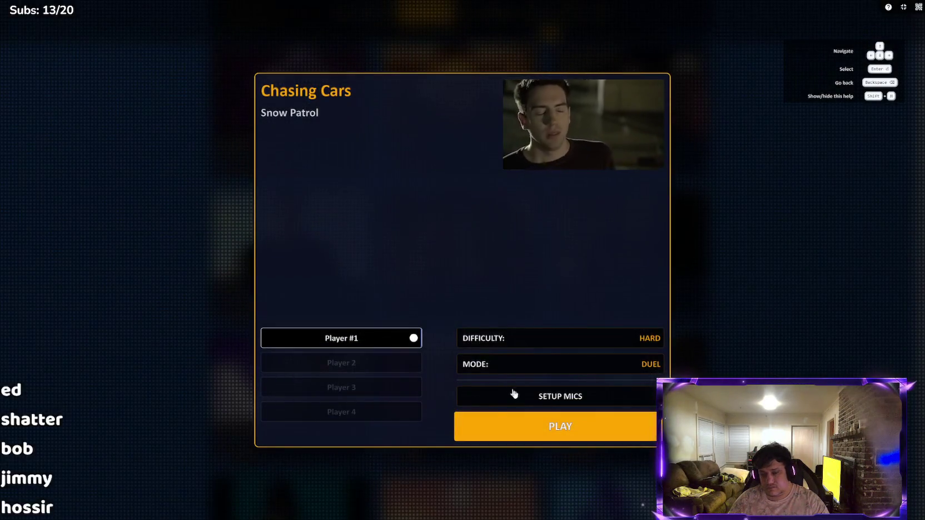
click(576, 431)
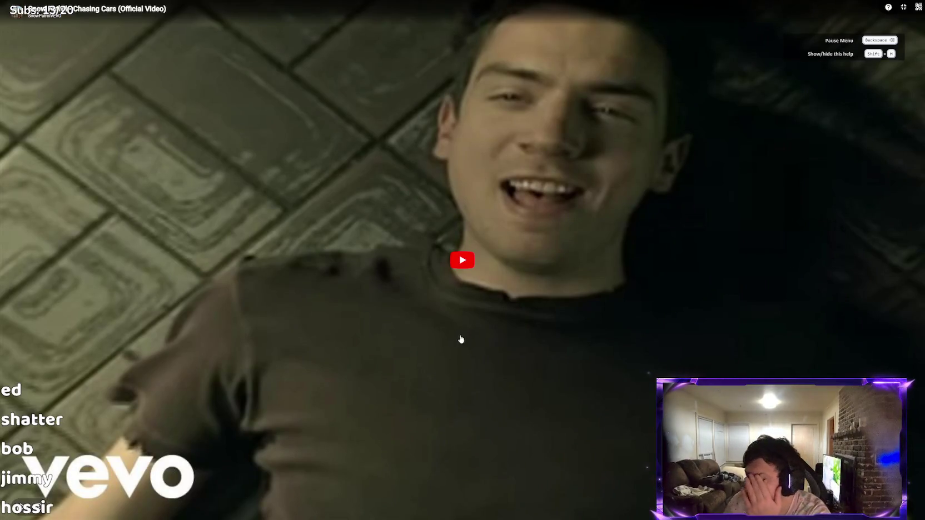
click(460, 263)
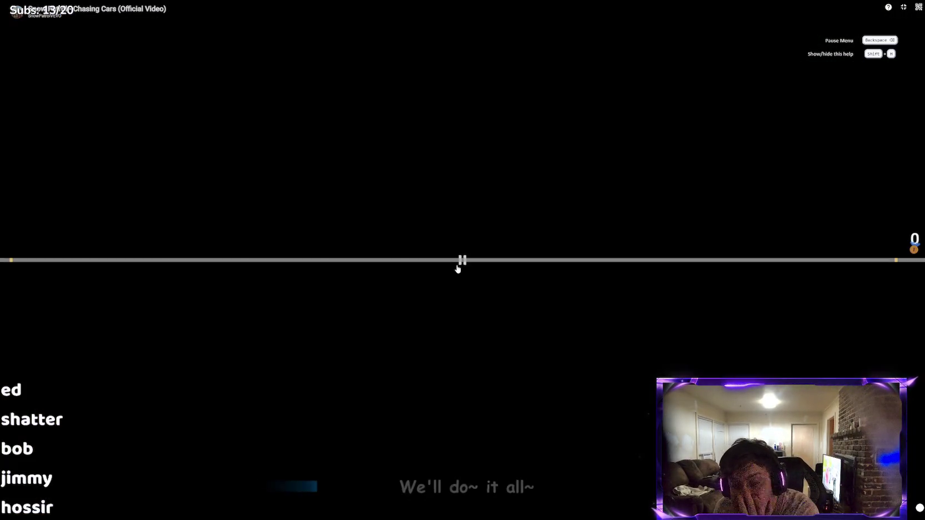
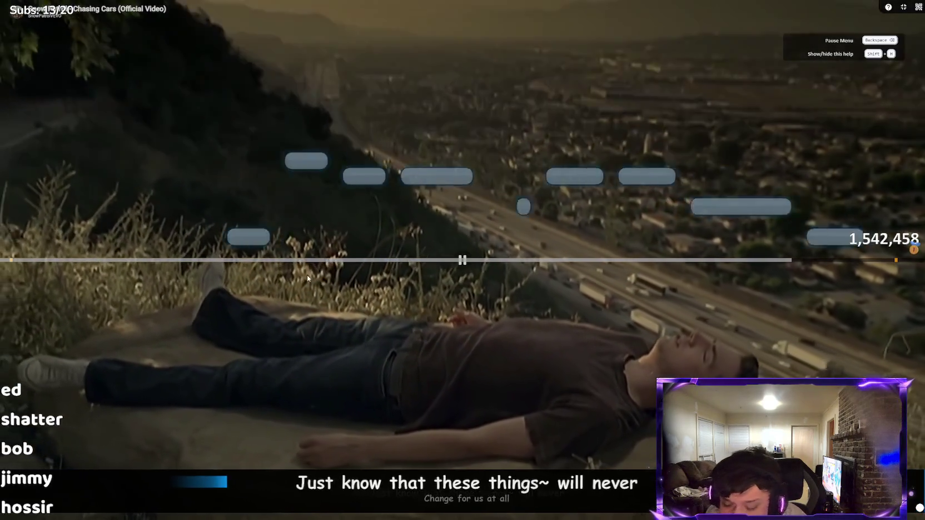
Step: Pause and resume Chasing Cars, finish it, and reach the high scores (2nd, 1,781,554)
right_click(308, 278)
key(Escape)
key(BackSpace)
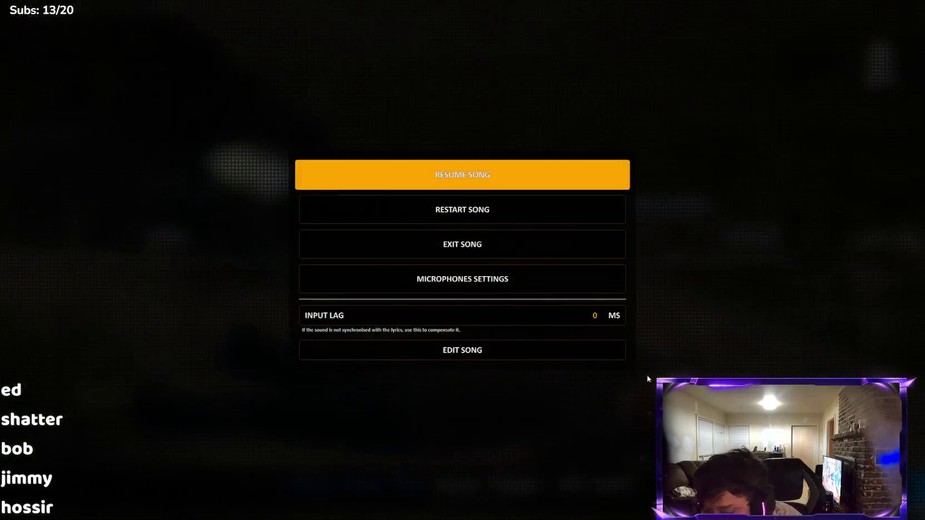
click(578, 189)
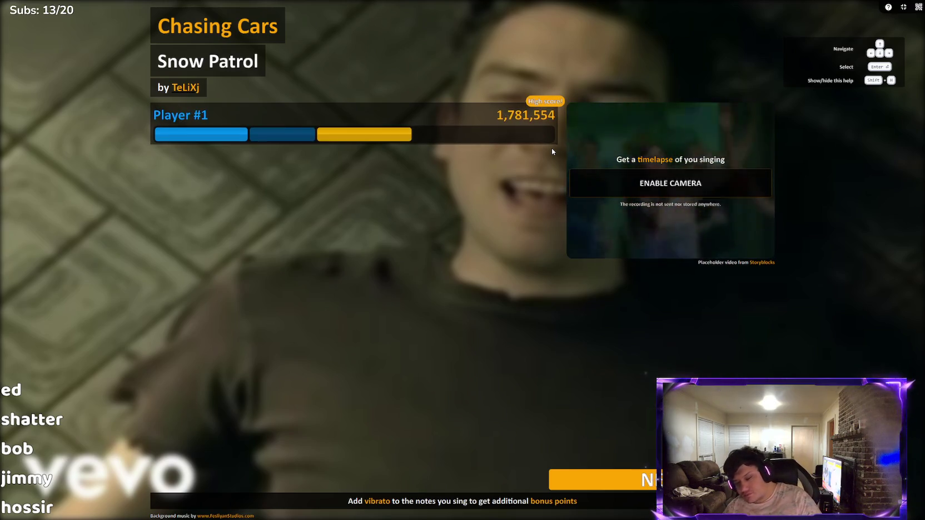
key(Return)
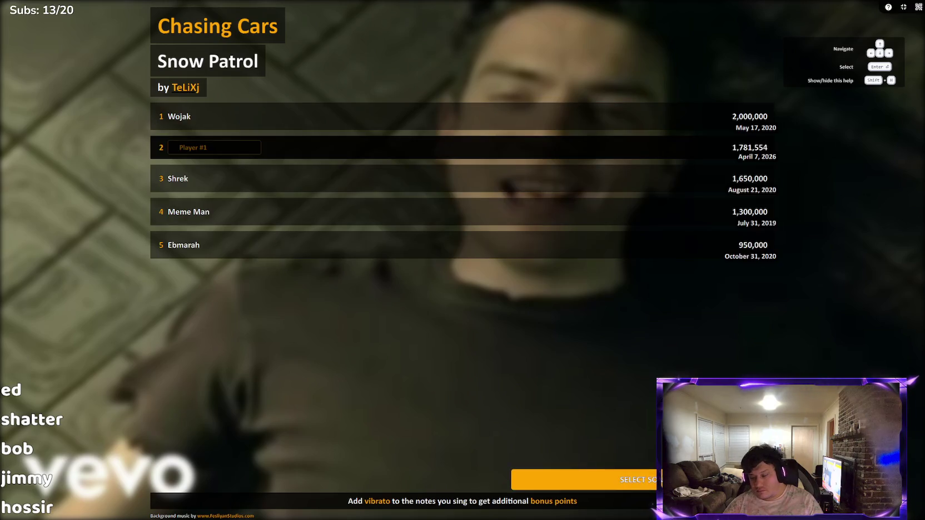
Step: Continue to the song selection grid, scroll through it, and exit full-screen mode
key(Return)
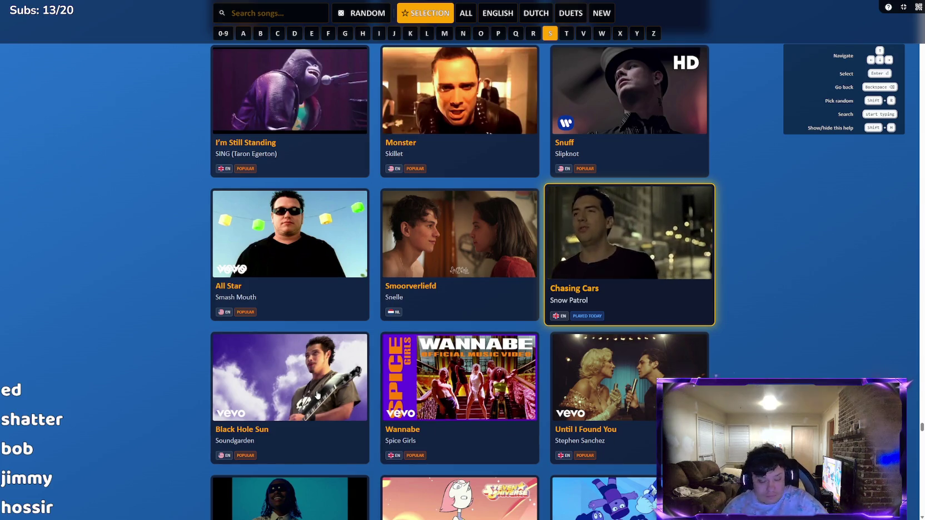
scroll(390, 348, down, 5)
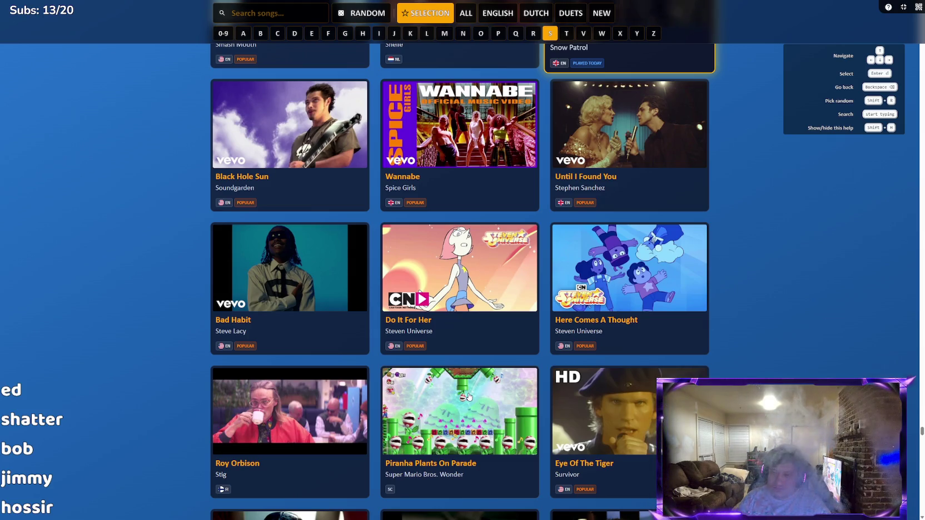
key(Escape)
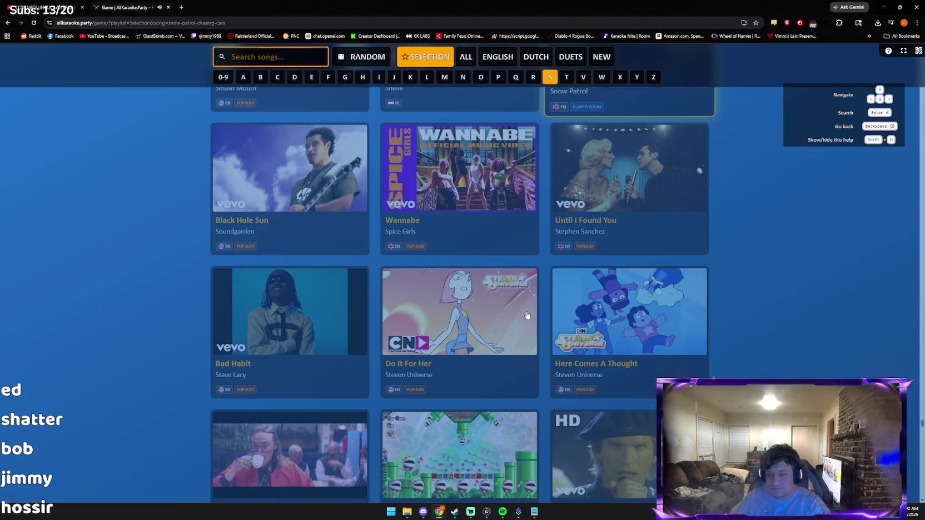
Step: Return to the main menu and choose Sing a Song
key(BackSpace)
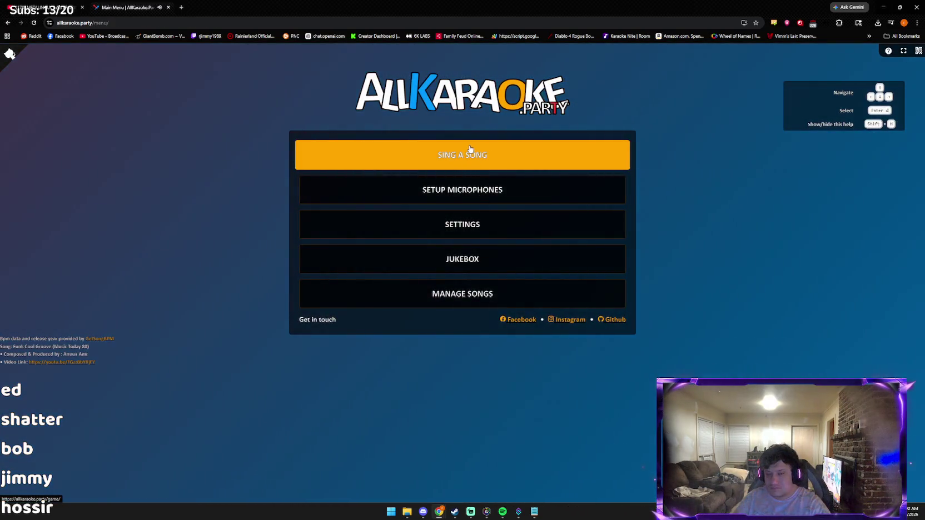
click(470, 149)
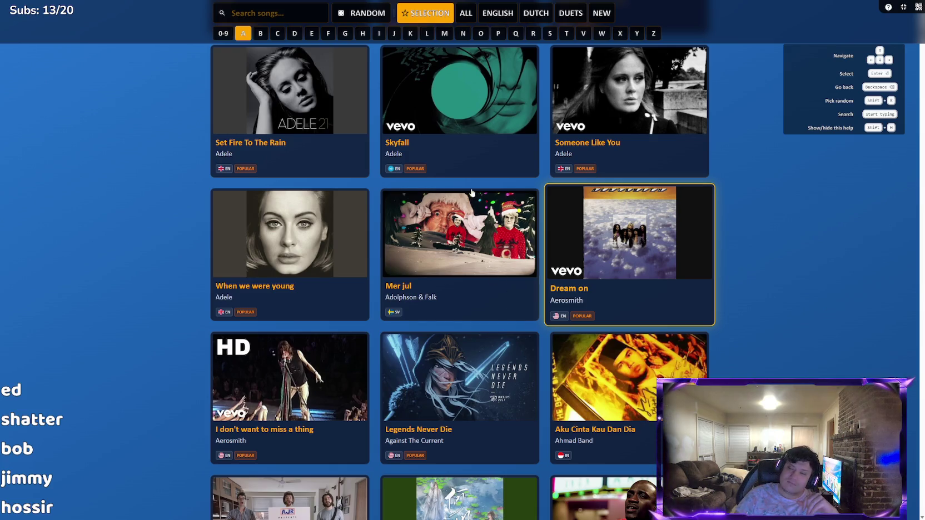
Step: Scroll the song grid up to the A section and preview ABBA's Mamma Mia
scroll(512, 215, up, 2)
scroll(513, 215, up, 3)
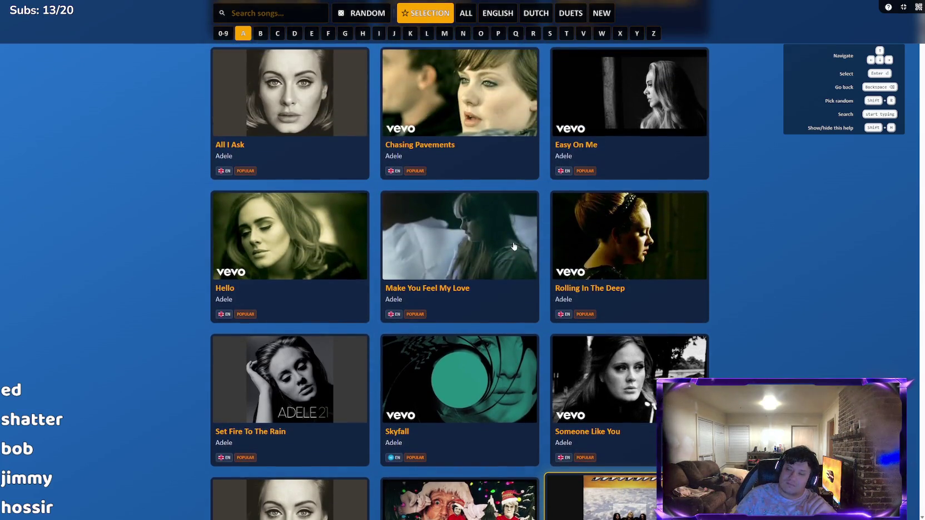
scroll(513, 243, up, 3)
scroll(503, 245, up, 3)
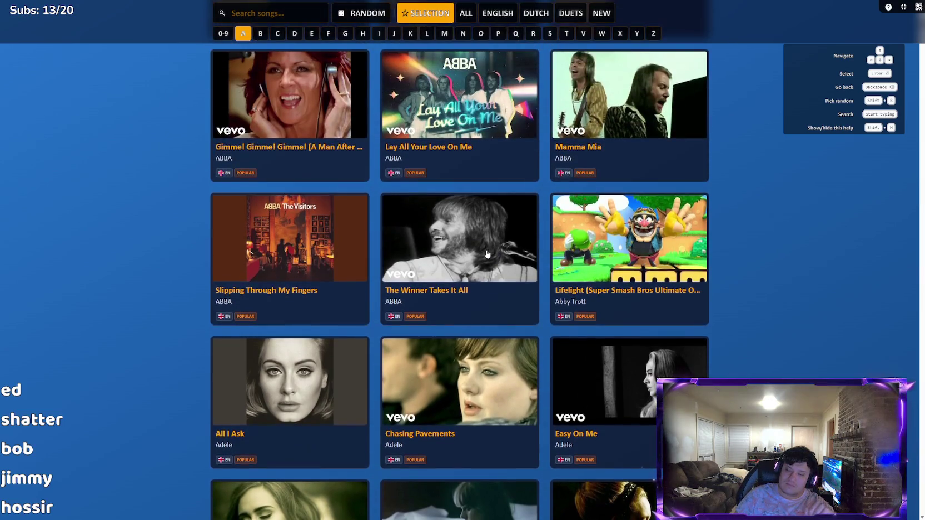
scroll(458, 274, up, 3)
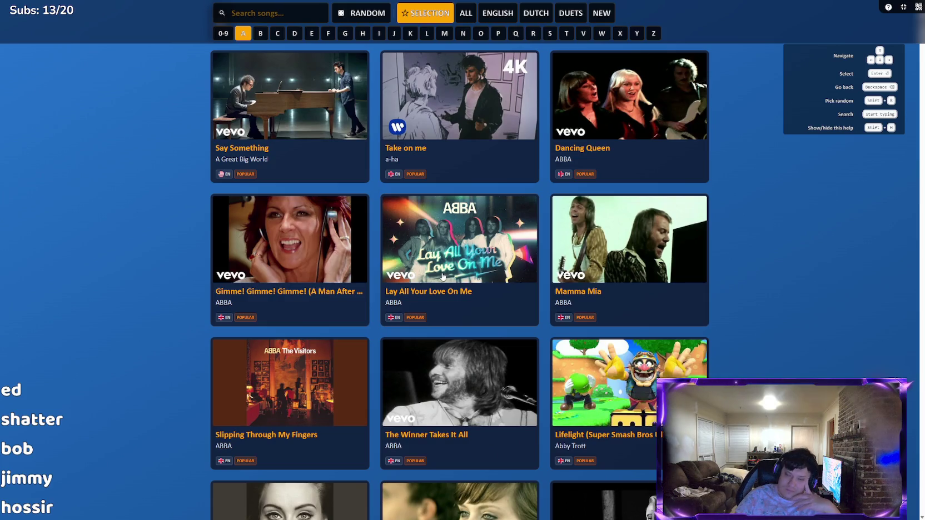
scroll(443, 276, up, 3)
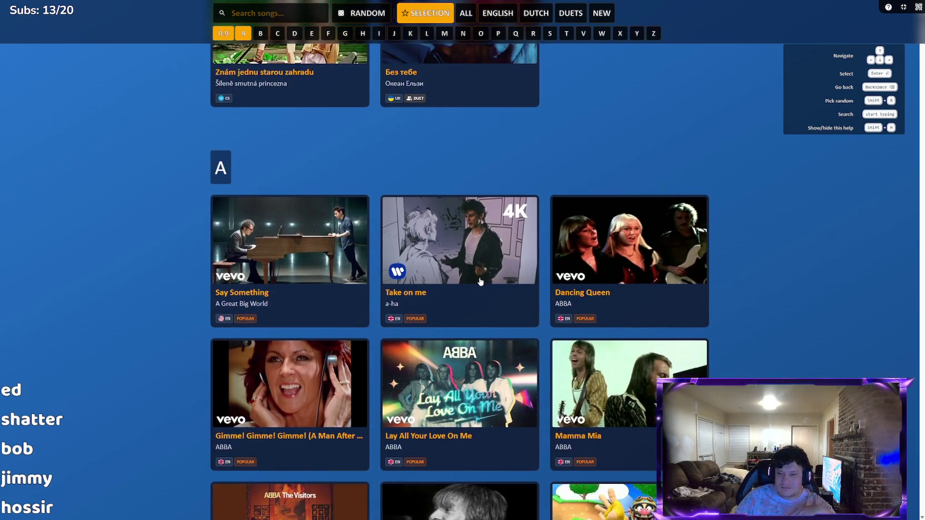
scroll(469, 283, up, 2)
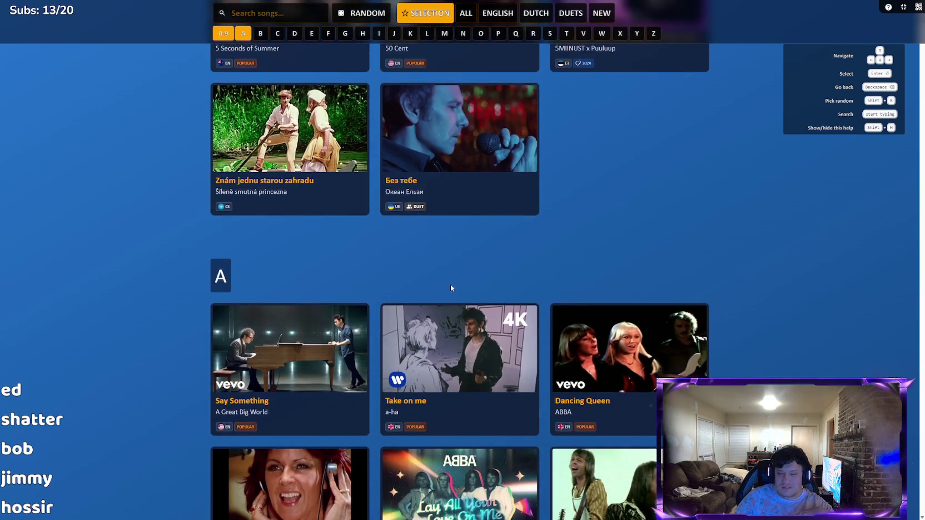
scroll(399, 319, down, 5)
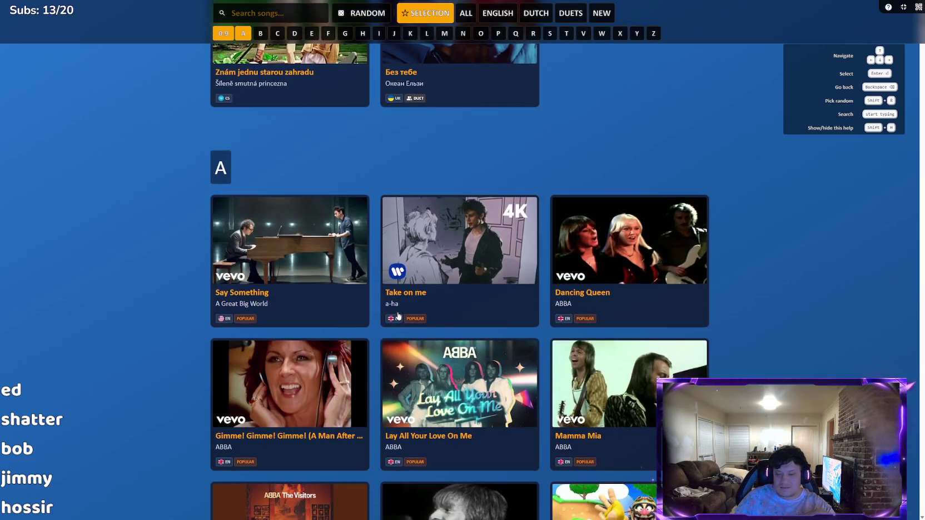
scroll(397, 312, down, 2)
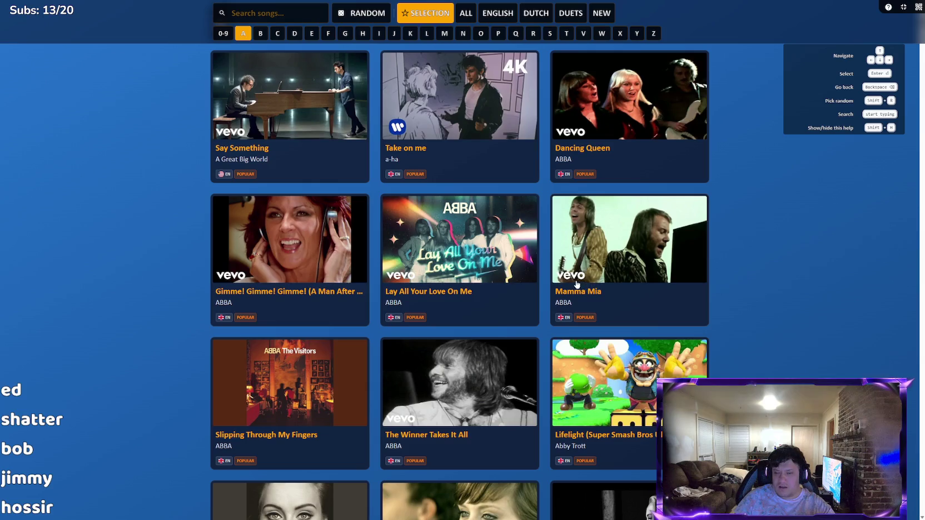
mouse_move(588, 287)
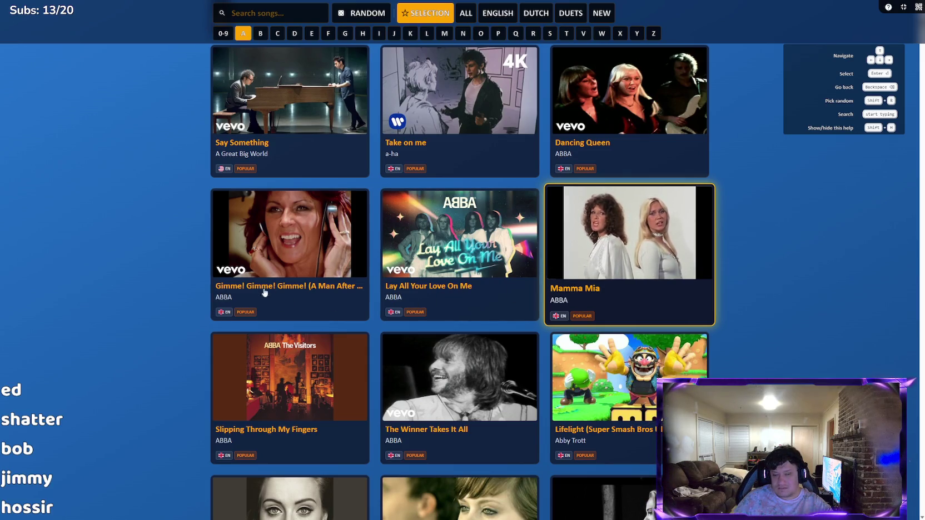
Step: Scroll down to Aerosmith's 'I don't want to miss a thing', view its details, and start it
scroll(321, 284, up, 2)
scroll(445, 406, down, 2)
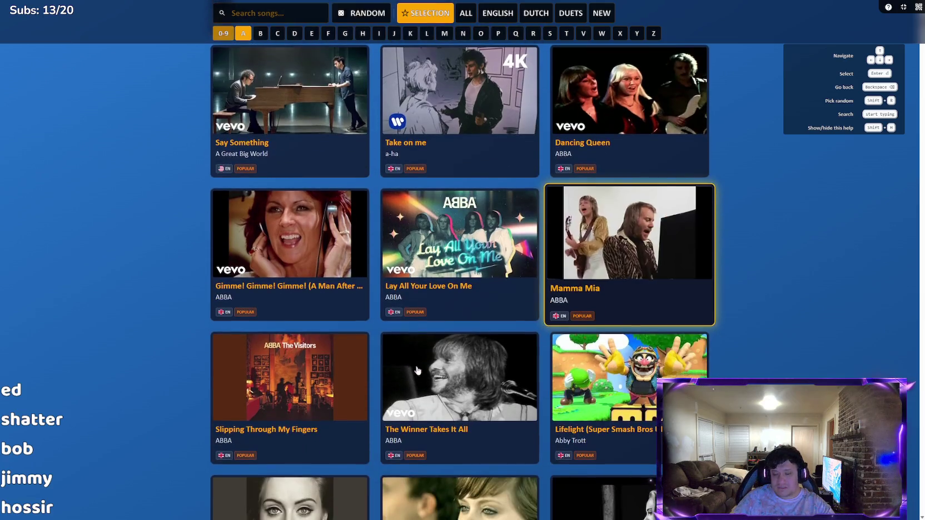
scroll(445, 400, down, 2)
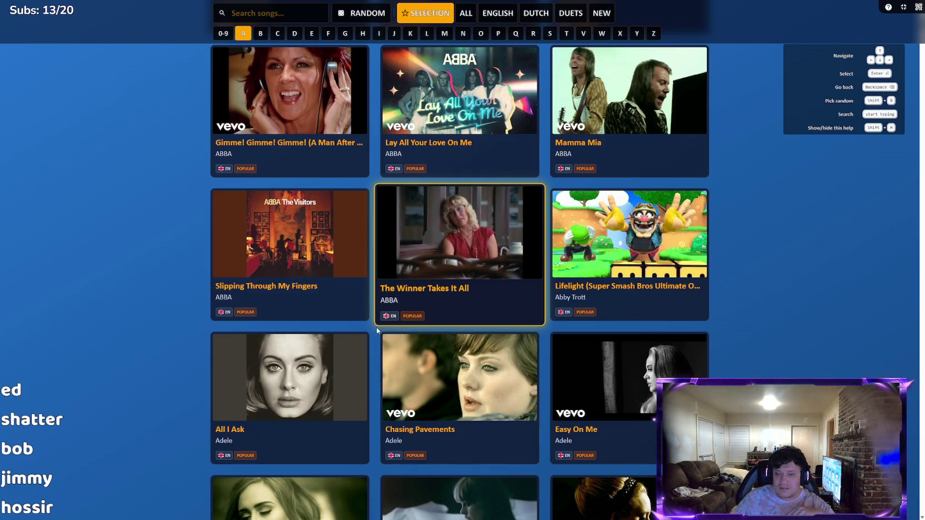
scroll(377, 327, down, 4)
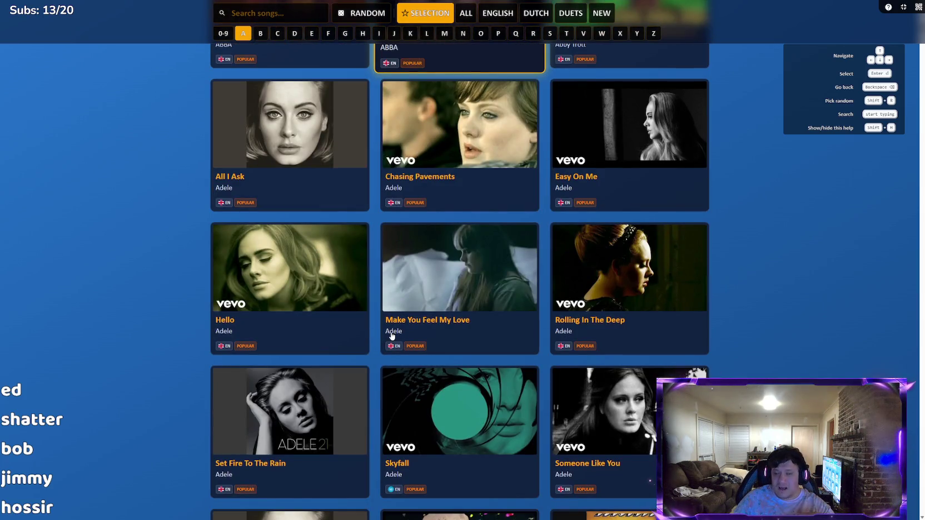
scroll(457, 341, down, 3)
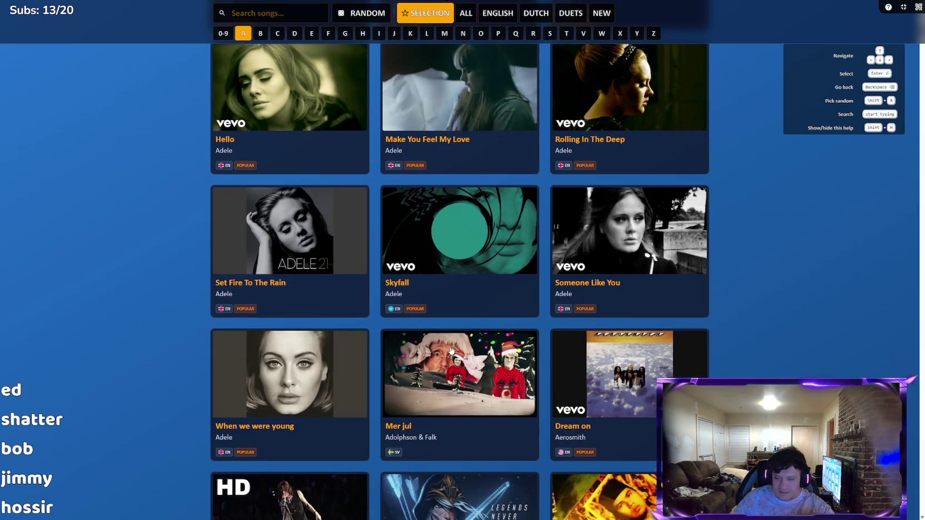
scroll(441, 348, down, 1)
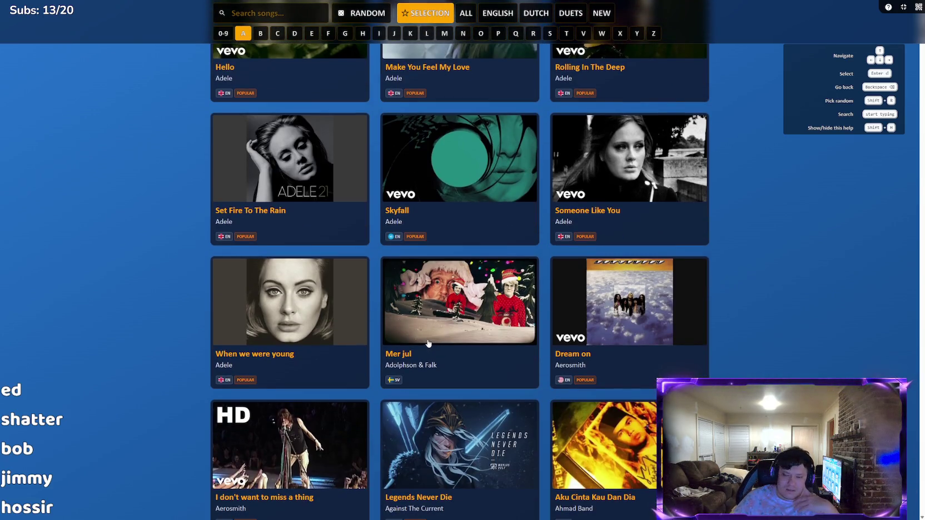
scroll(424, 341, down, 1)
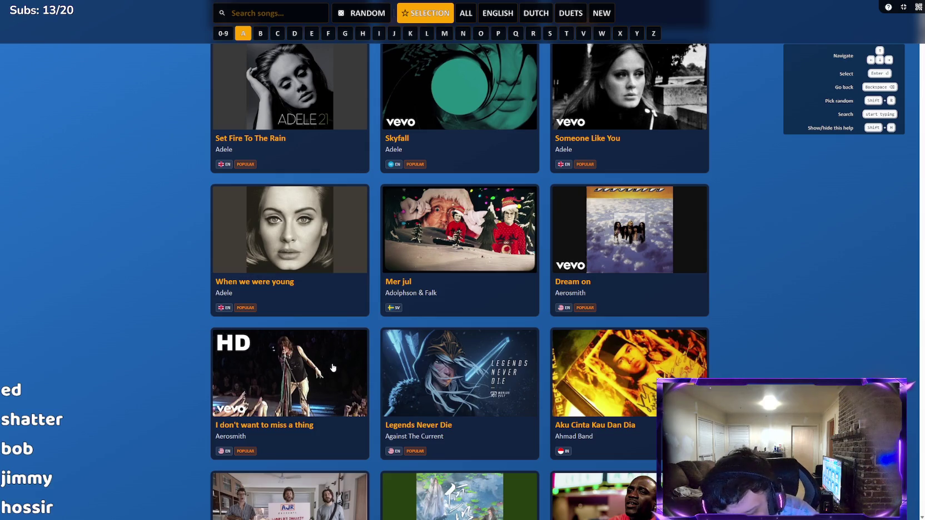
scroll(337, 358, down, 2)
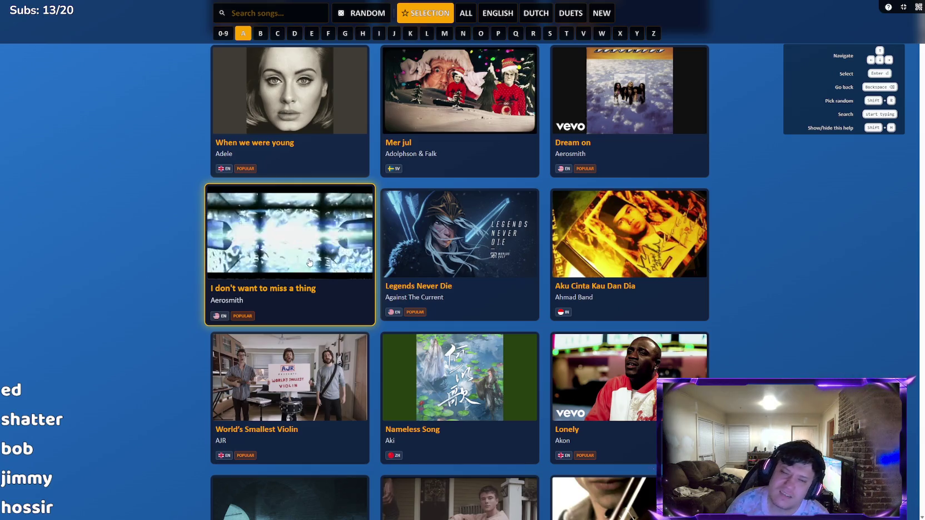
click(316, 238)
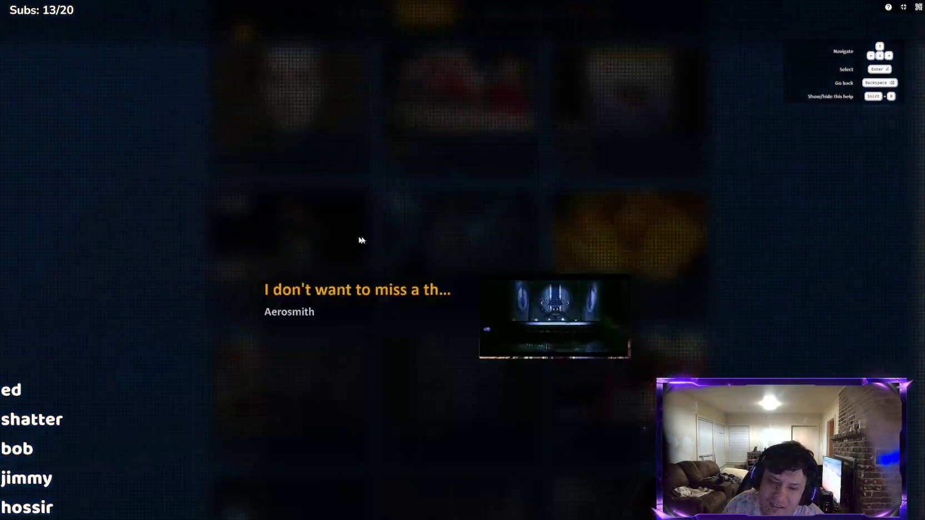
click(524, 427)
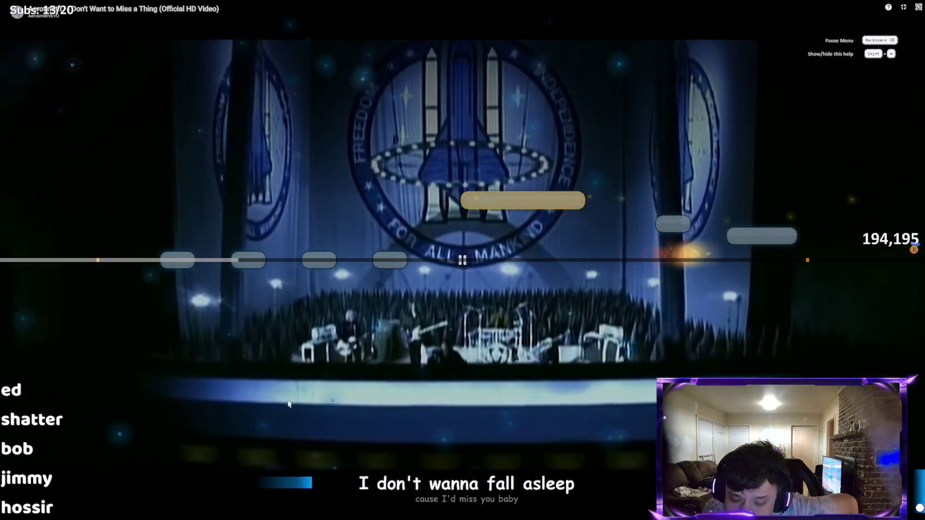
Step: Sing the Aerosmith song up to 275,232 points, then leave browser full screen
click(323, 385)
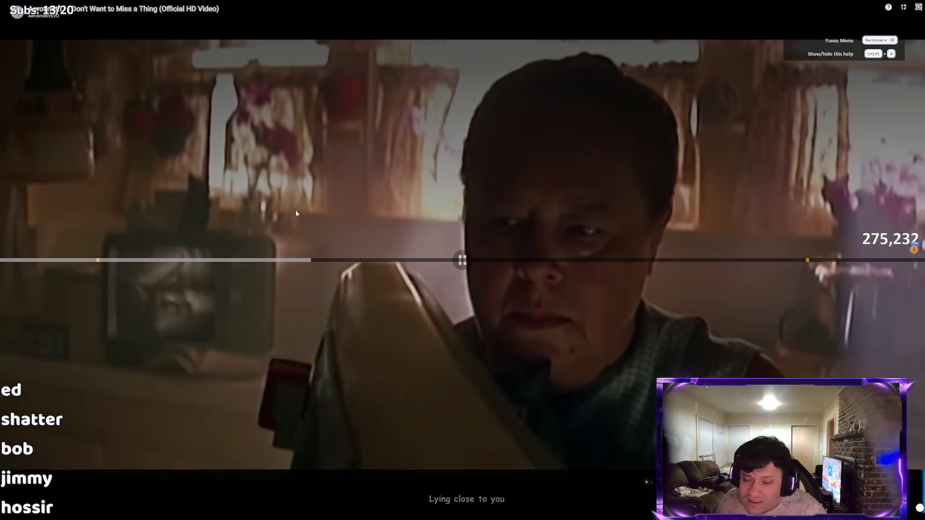
key(Escape)
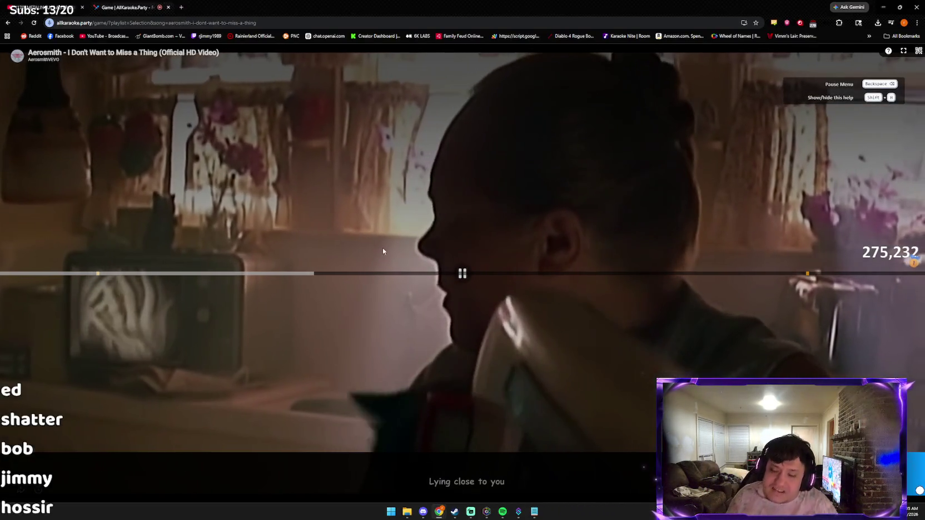
Step: Exit the song to its 275,232-point results screen, then open a new browser tab
key(BackSpace)
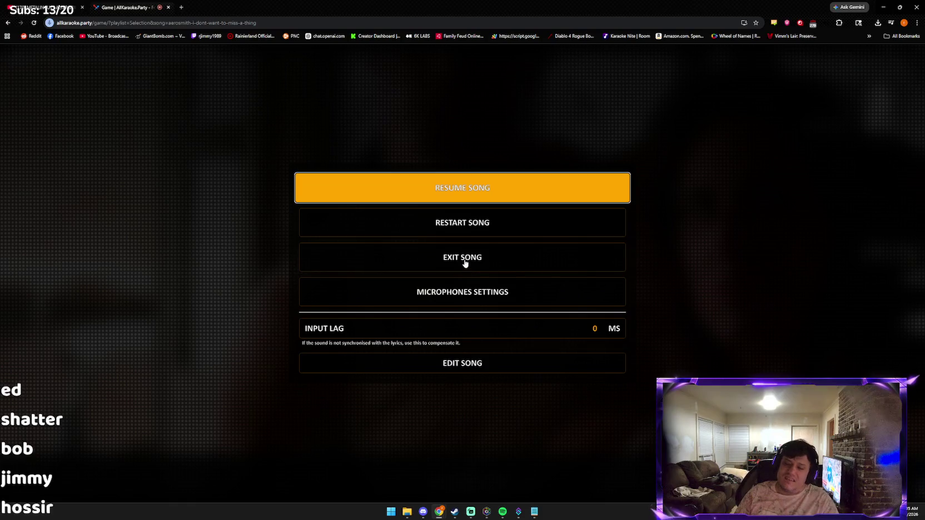
click(462, 269)
click(430, 351)
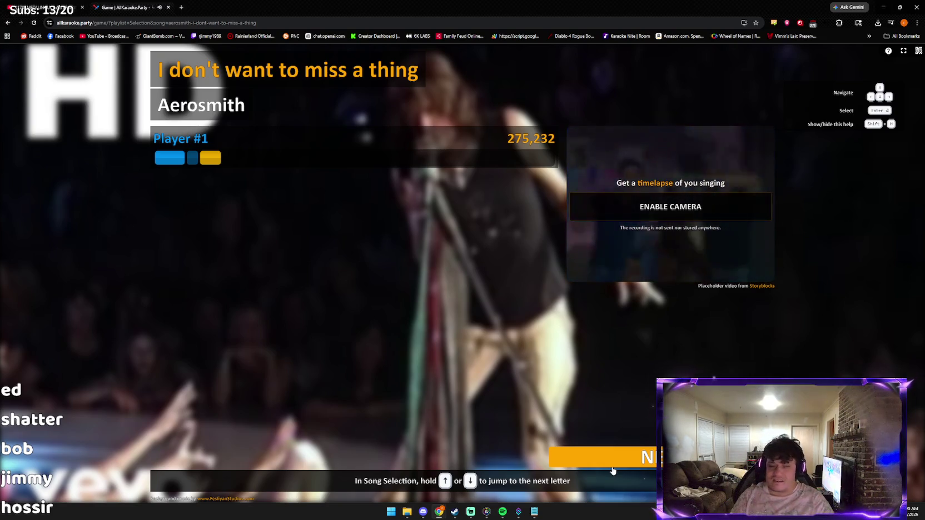
click(180, 8)
Step: On the YouTube tab, replace the old search with 'moon falls to earthh' and run it
click(69, 3)
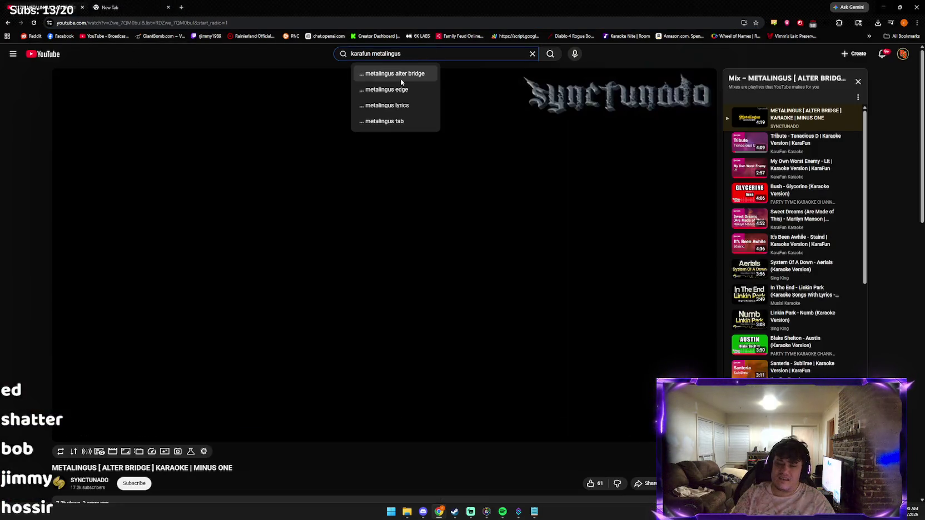
key(ctrl+a)
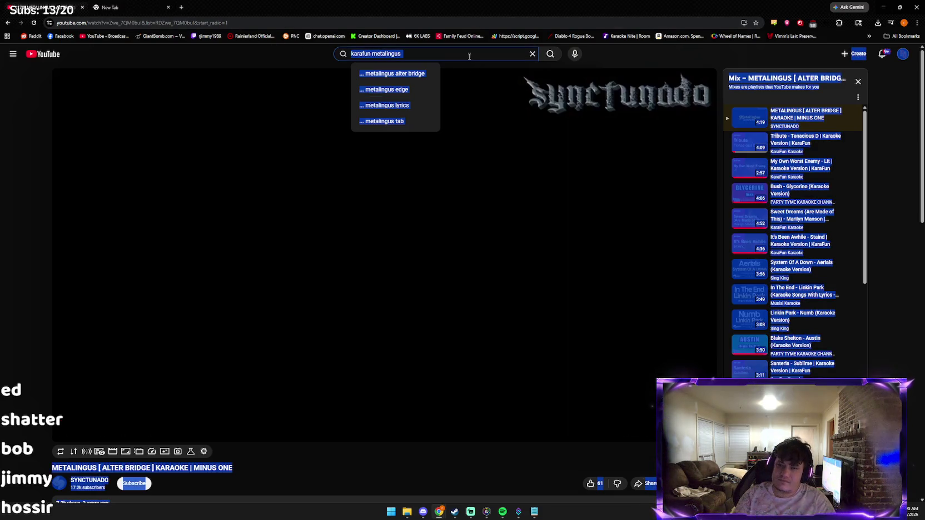
text(astr)
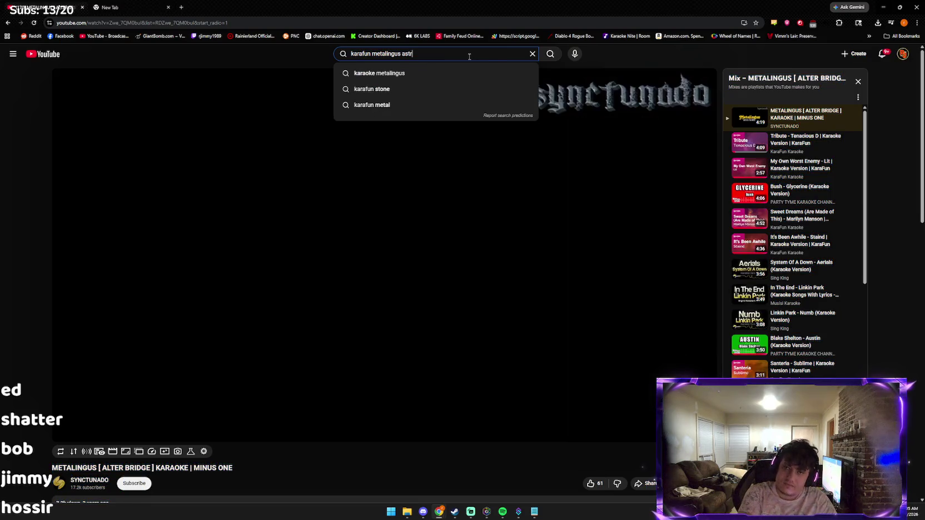
key(BackSpace)
key(BackSpace)
key(BackSpace)
text(asteroid r)
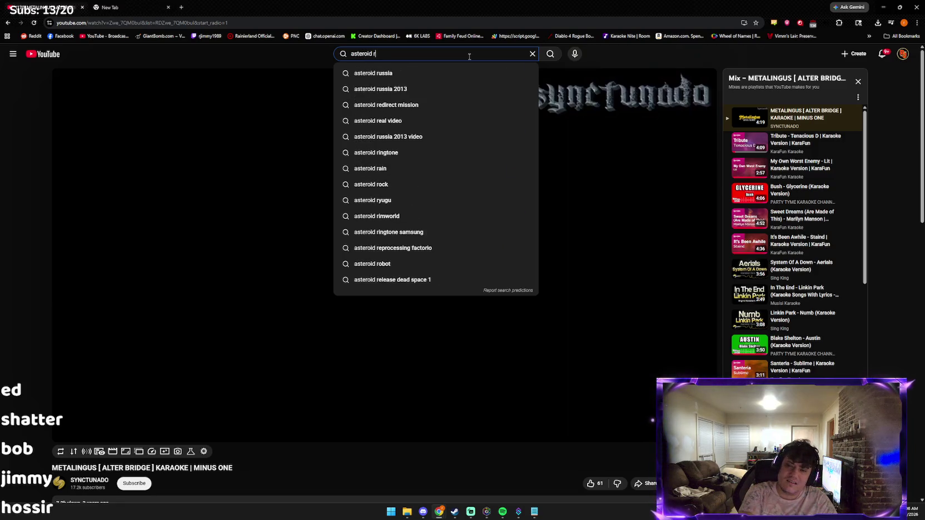
key(BackSpace)
key(BackSpace)
key(BackSpace)
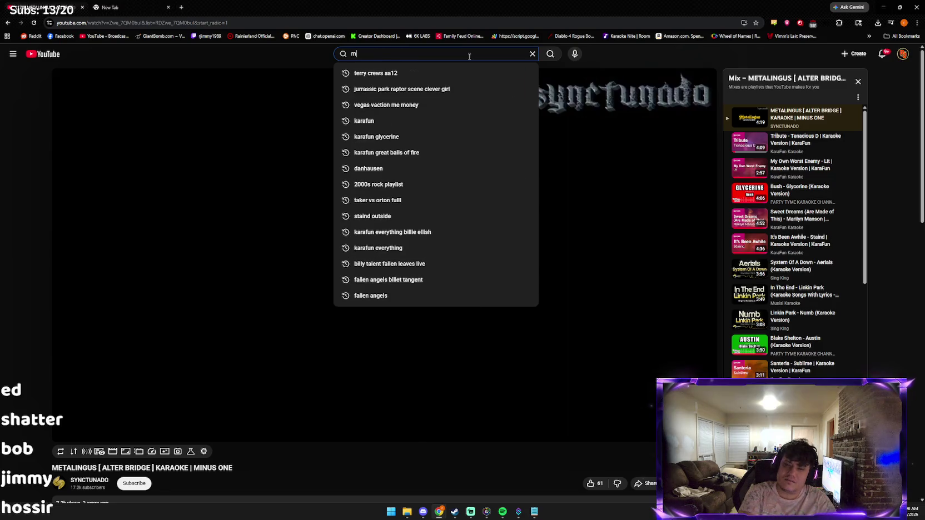
text(oon fall)
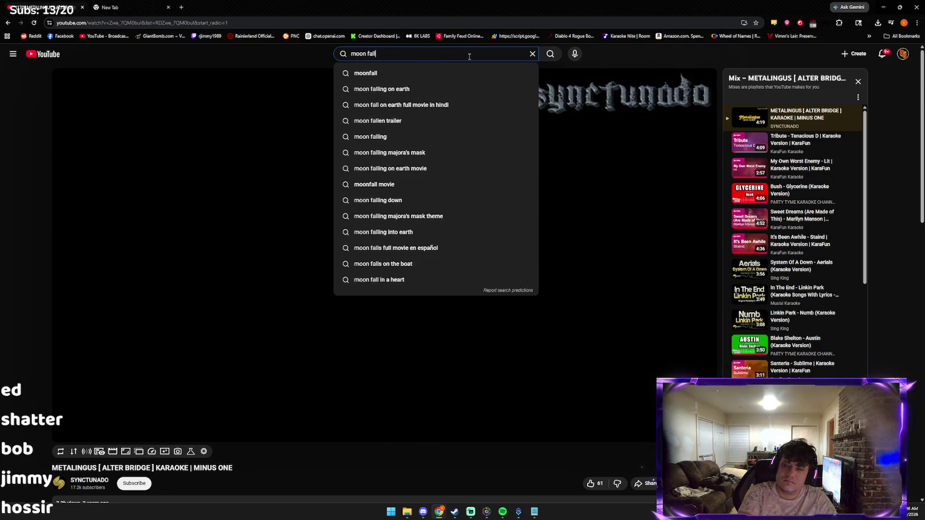
text(s to earhth)
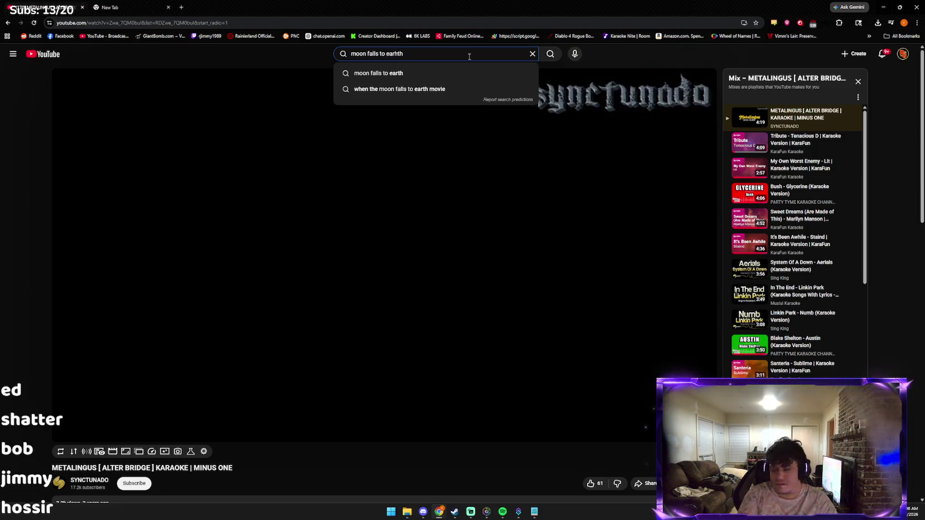
key(Return)
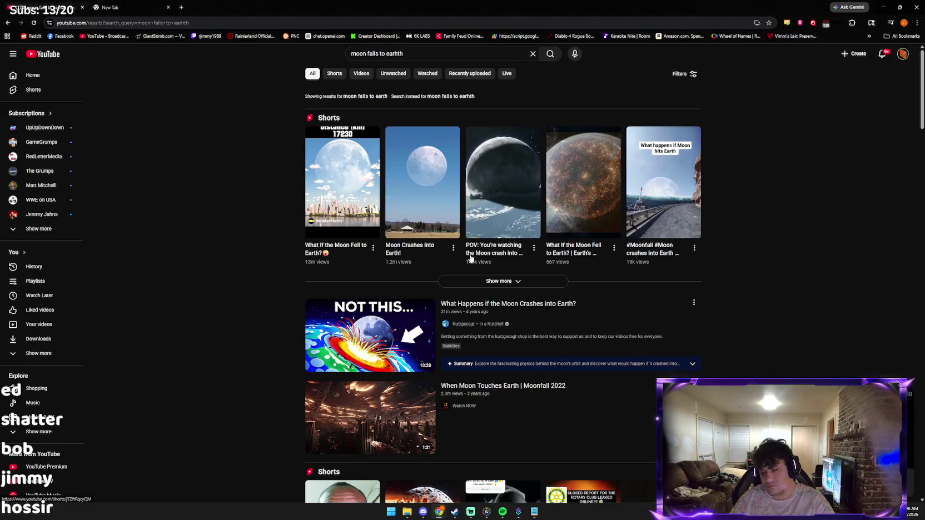
Step: Open the 'When Moon Touches Earth | Moonfall 2022' video from the results
scroll(477, 299, down, 3)
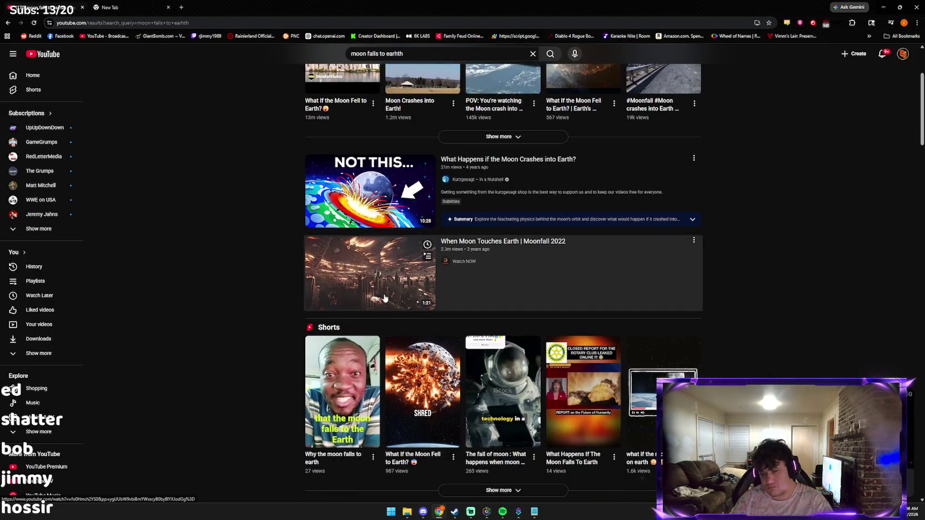
click(476, 299)
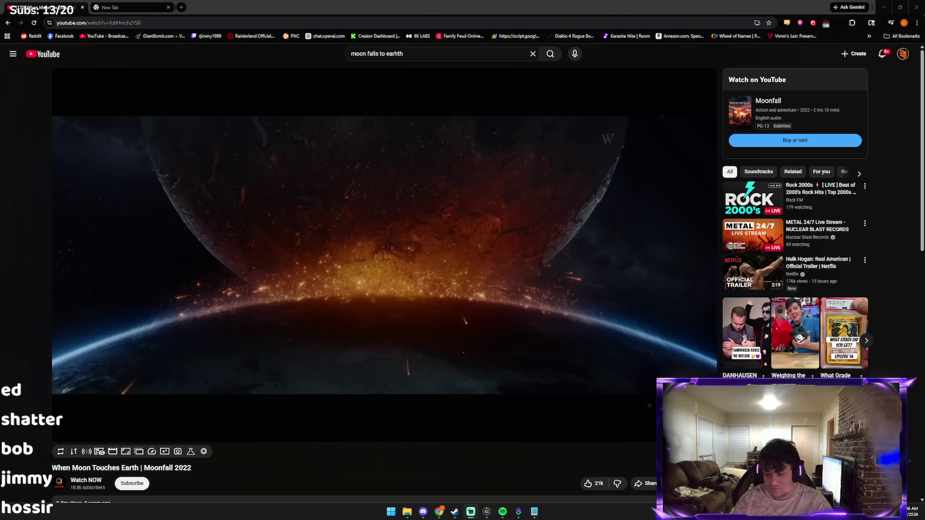
Step: Play the Moonfall clip briefly in full screen, then go back to the search results
key(f)
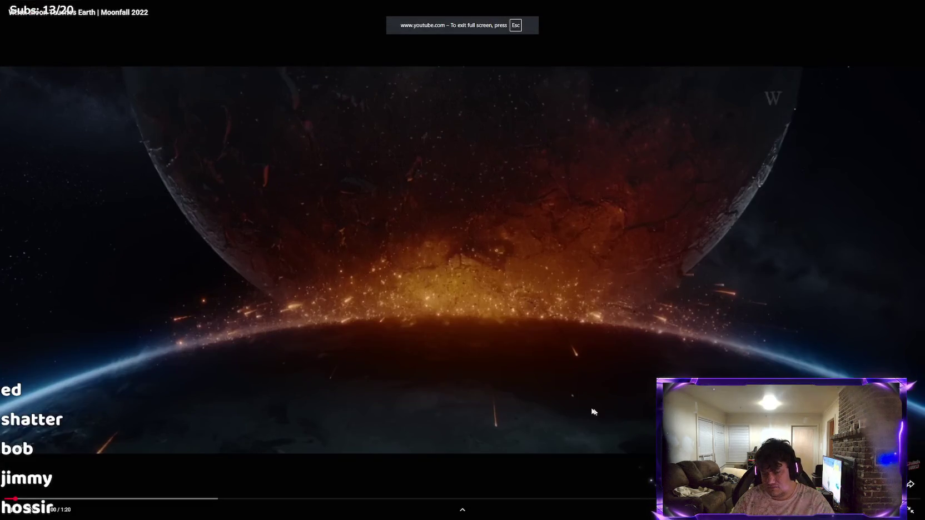
key(space)
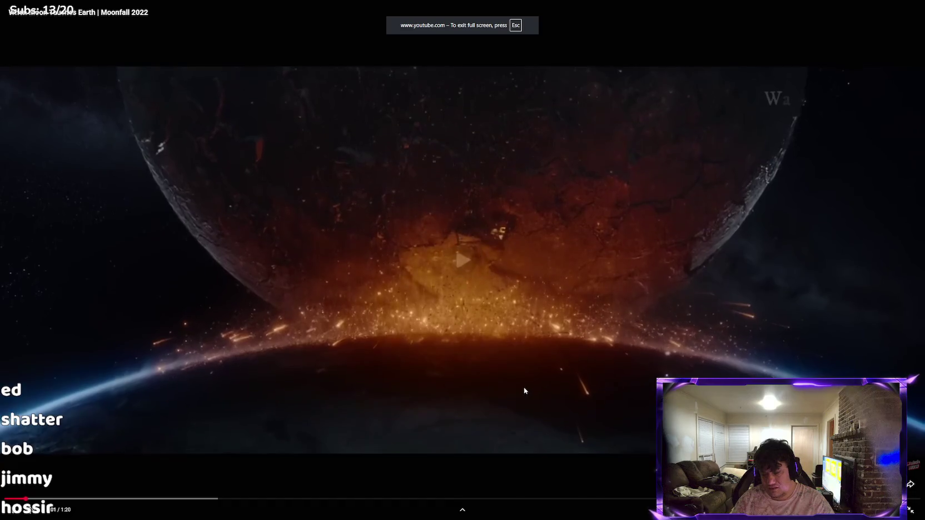
double_click(388, 405)
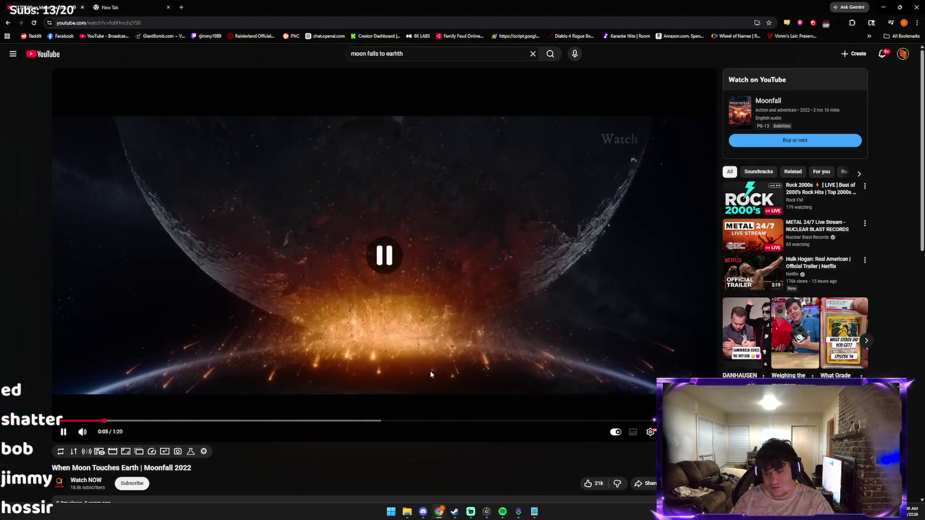
key(alt+Left)
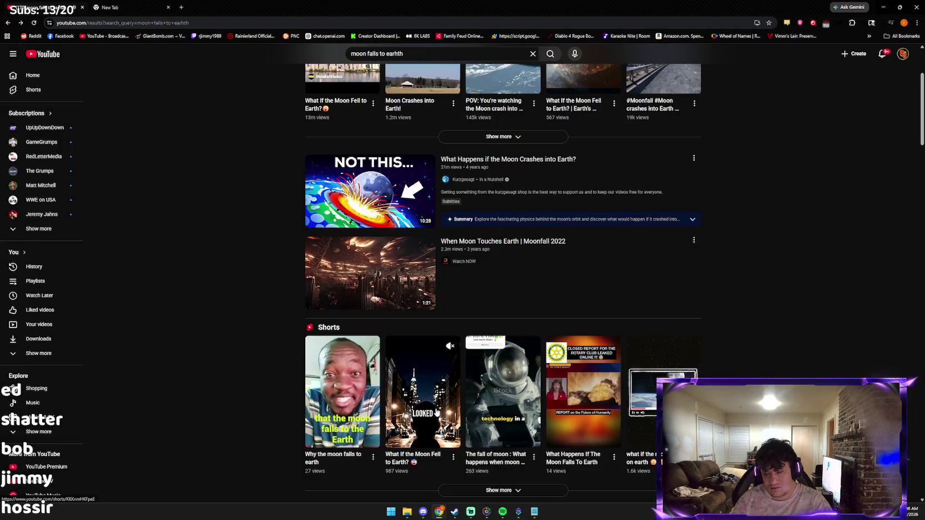
Step: Scroll down the results and play Shutter Authority's 'What if the Moon Crashed into the Earth?'
scroll(436, 411, down, 4)
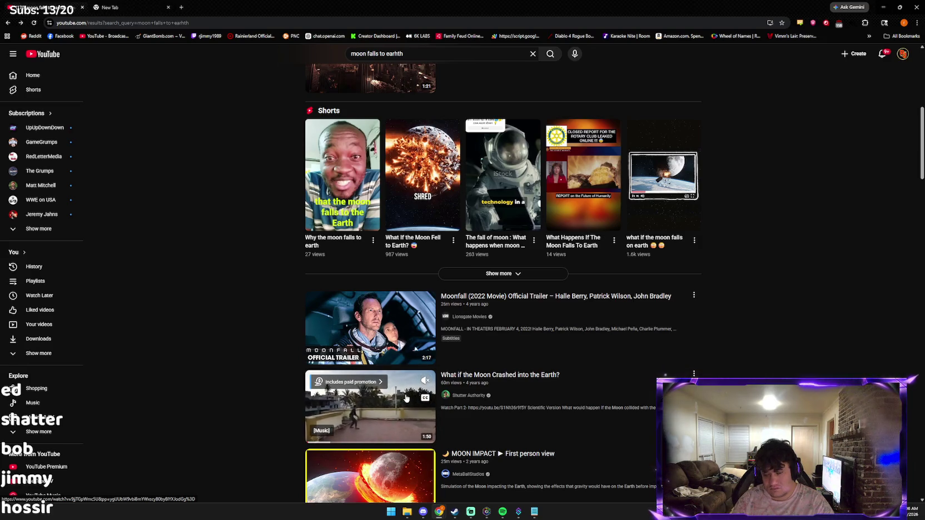
click(404, 399)
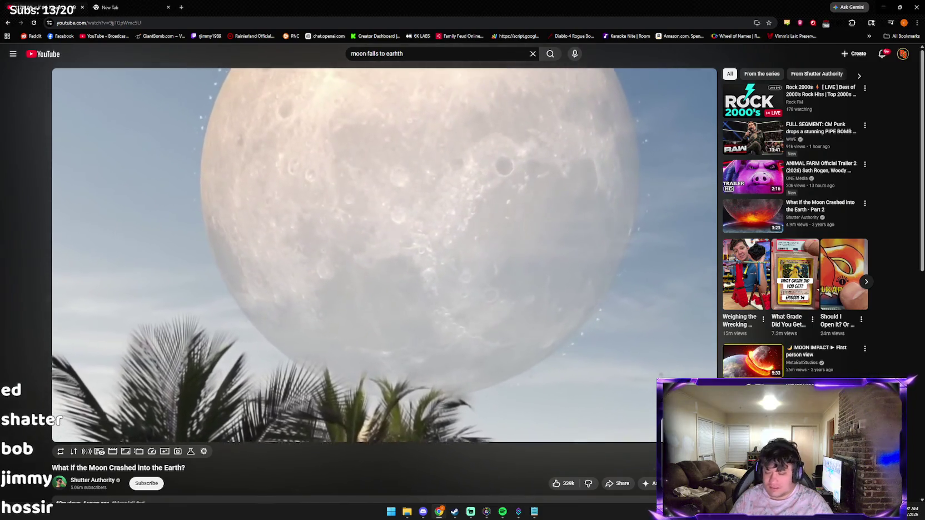
Step: Check Discord, return to the moon-crash video, then move to the browser's blank New Tab
key(alt+Tab)
key(Tab)
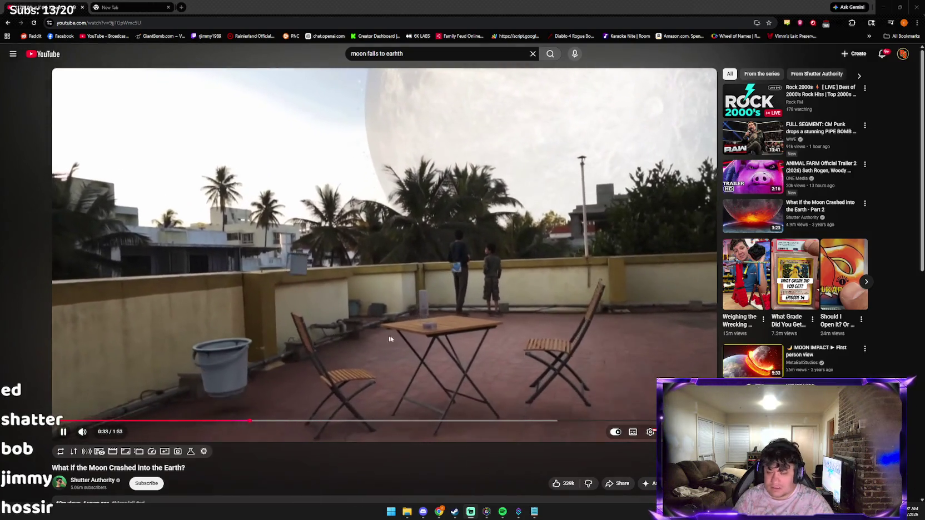
click(386, 340)
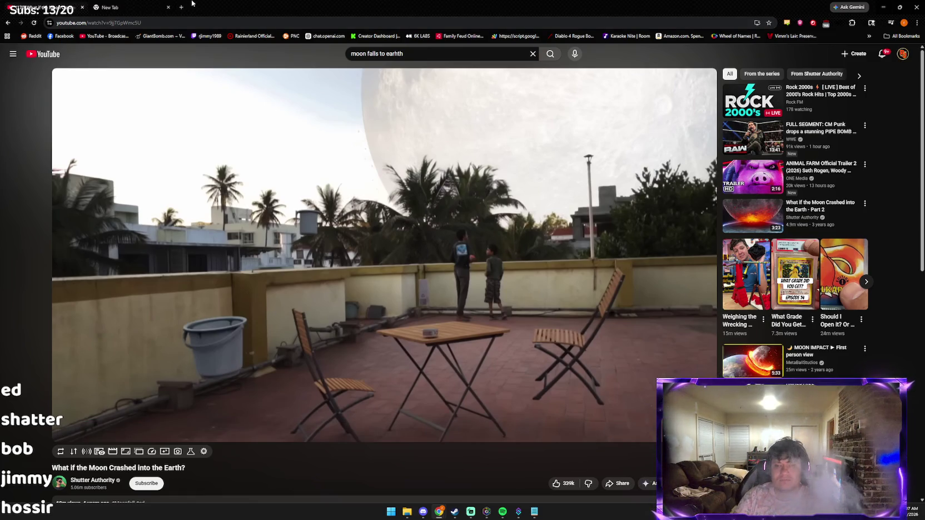
click(155, 6)
Step: Open claude.ai and ask whether Earth's gravity would change if the Moon was falling to Earth
text(claude.ai)
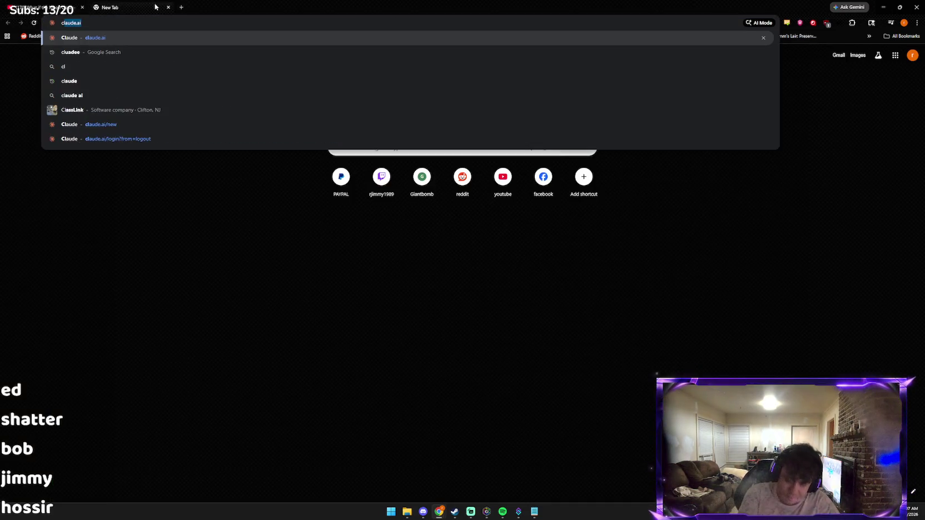
key(Return)
text(would)
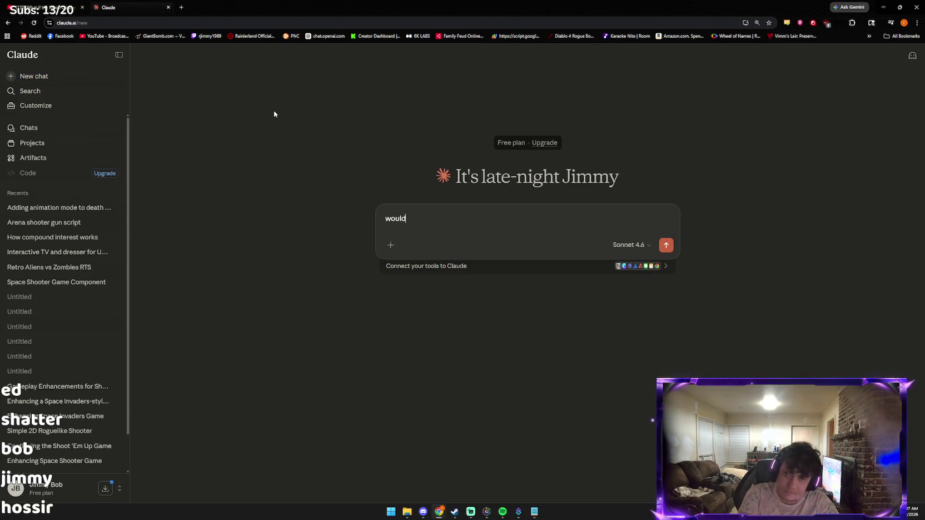
text(the)
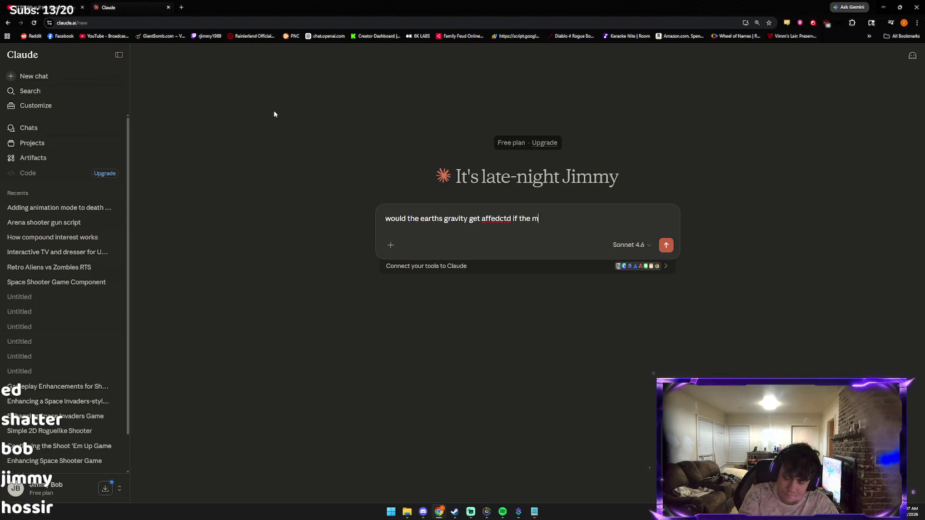
text(on w)
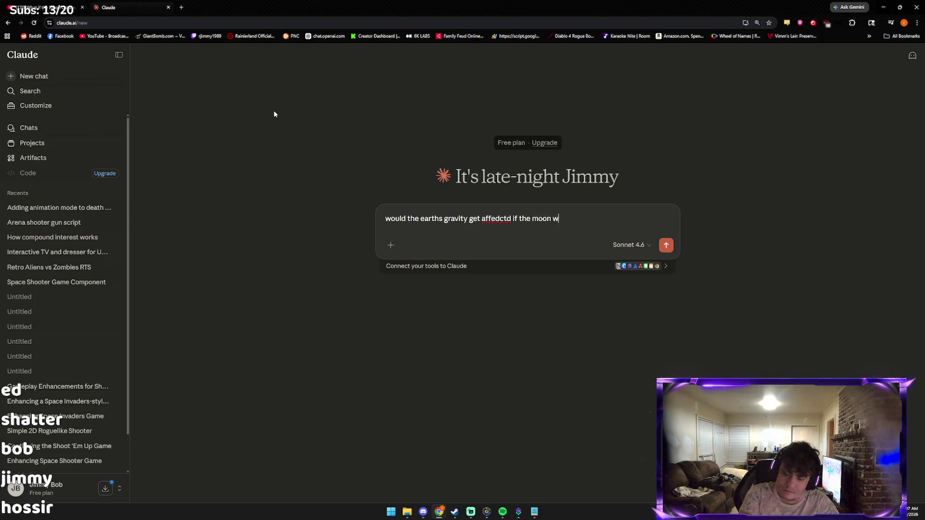
text(as falling )
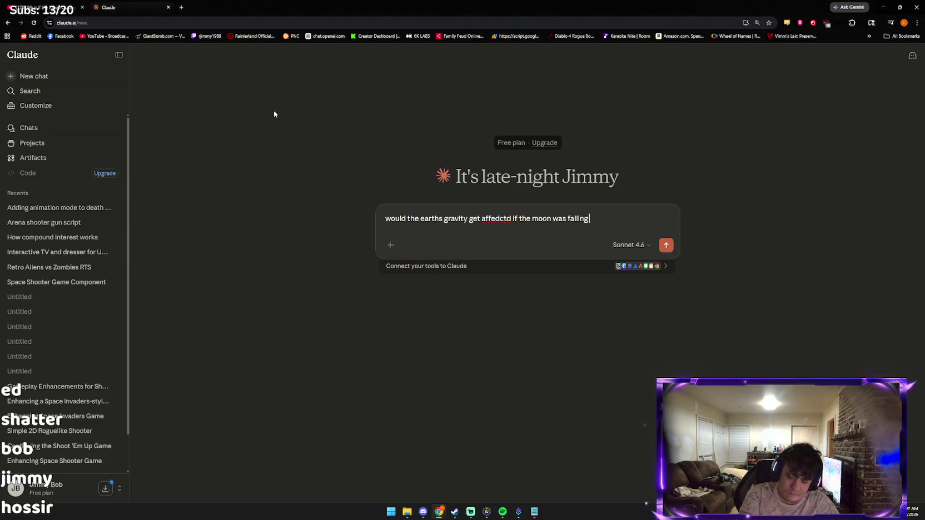
text(to earth)
key(Return)
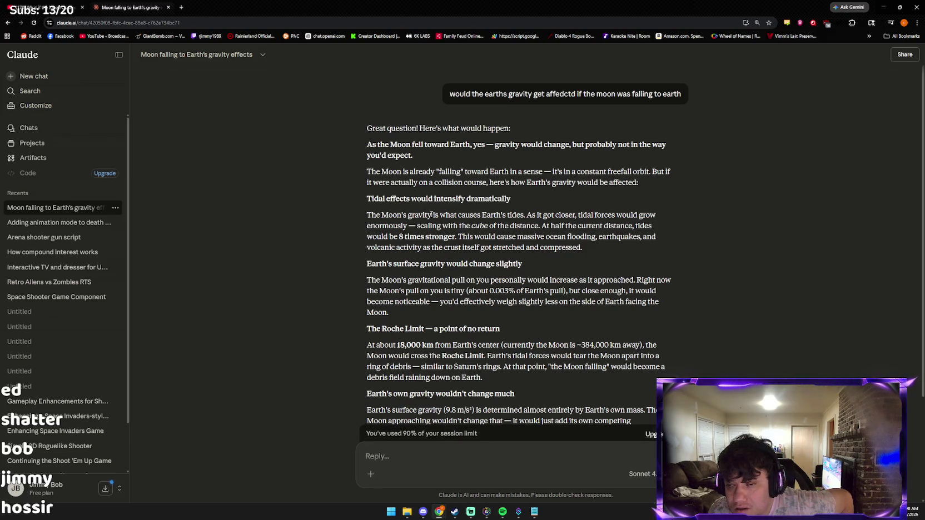
Step: Read through Claude's falling-Moon gravity answer, then return to the YouTube moon-crash tab
scroll(432, 213, down, 2)
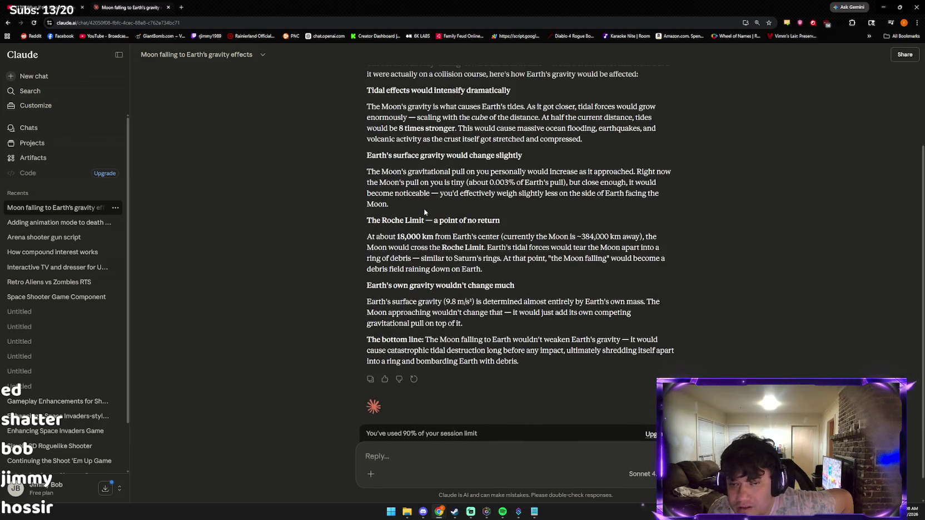
scroll(423, 210, up, 1)
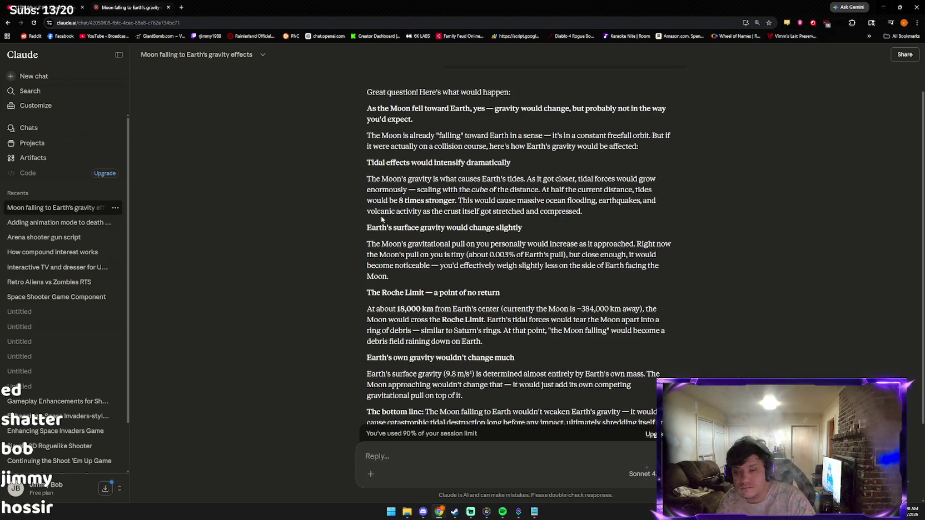
scroll(381, 215, down, 1)
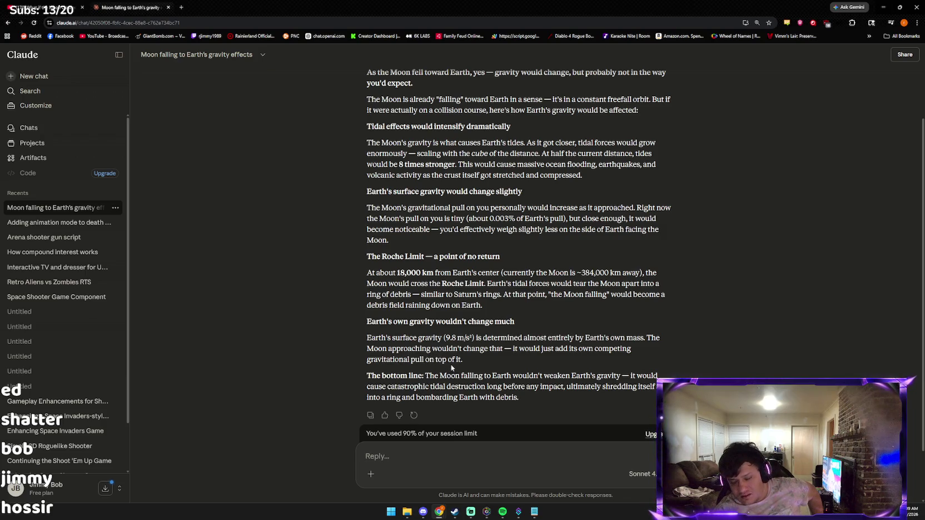
scroll(530, 370, up, 1)
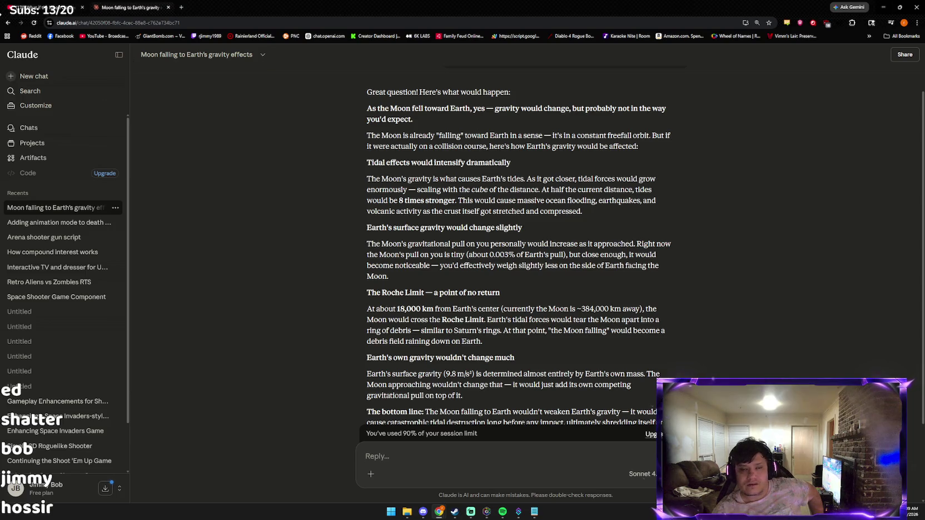
key(ctrl+Tab)
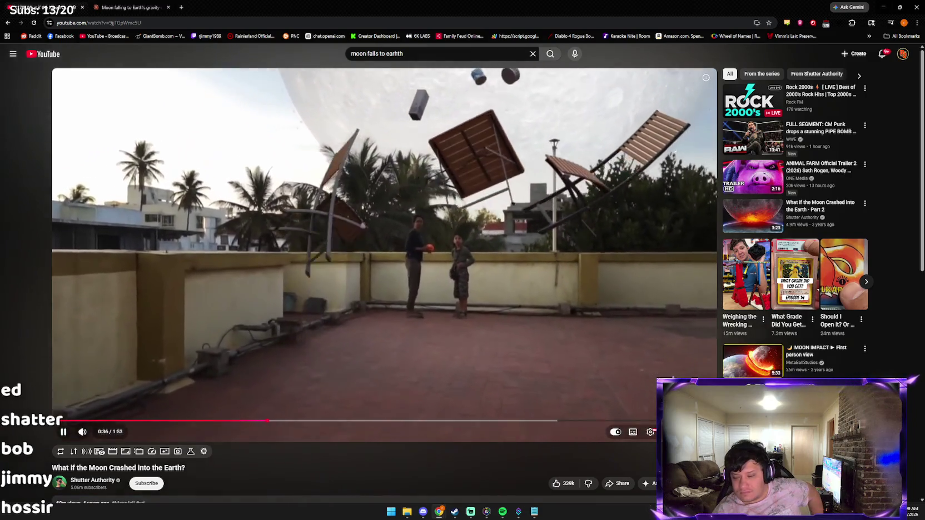
Step: Watch the moon-crash video full screen, pause it, and open MetaBallStudios' 'MOON IMPACT ► First person view'
key(f)
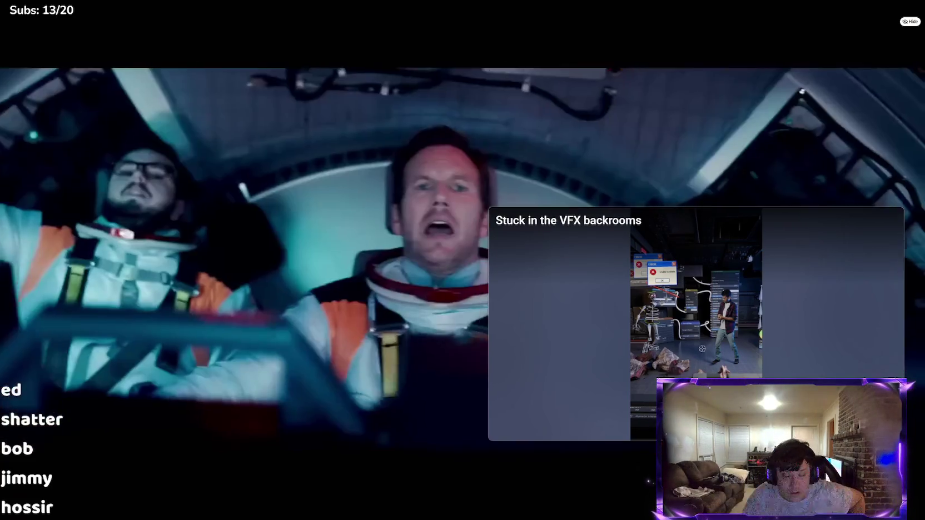
key(Escape)
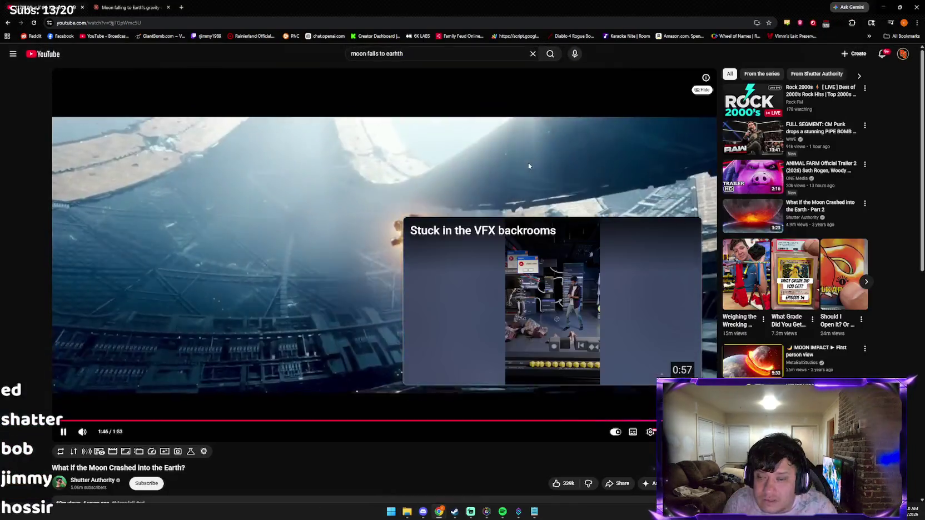
click(640, 207)
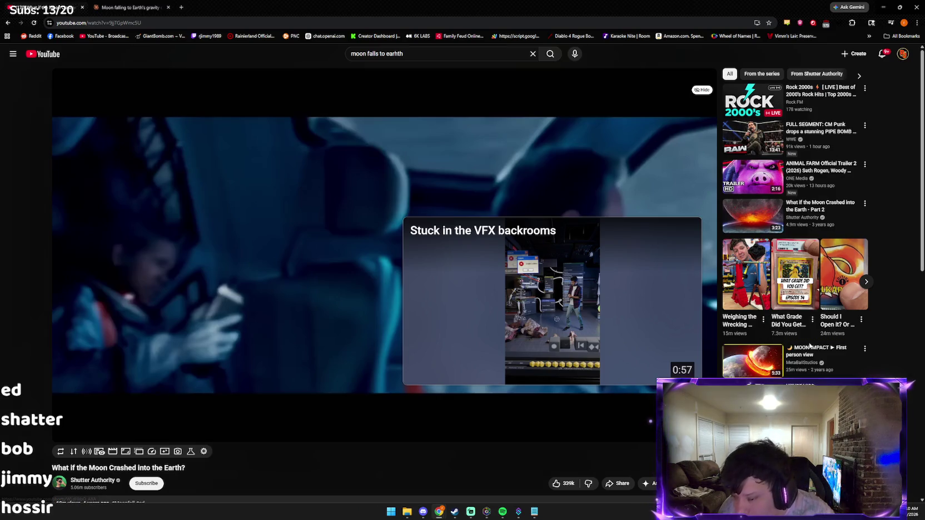
click(744, 347)
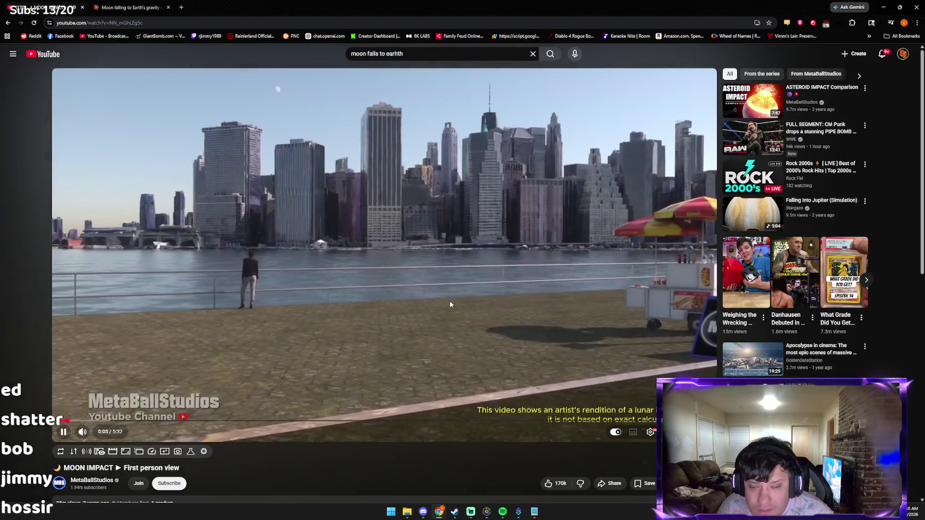
Step: Watch the MOON IMPACT first-person video full screen, pausing it briefly before resuming
double_click(608, 408)
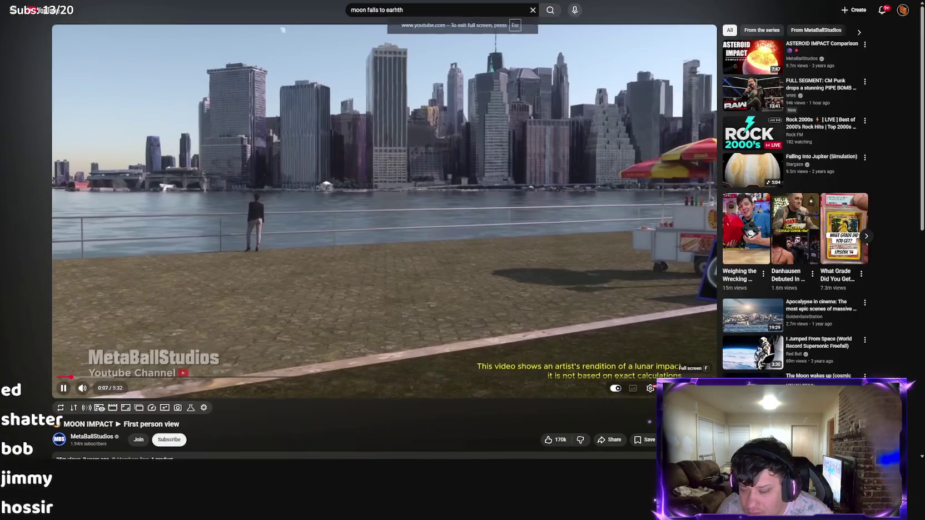
click(619, 380)
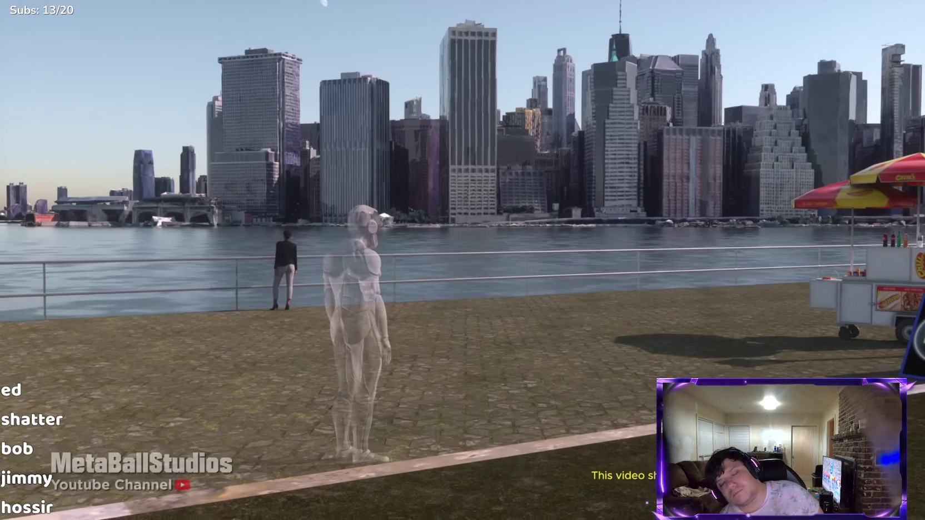
click(551, 387)
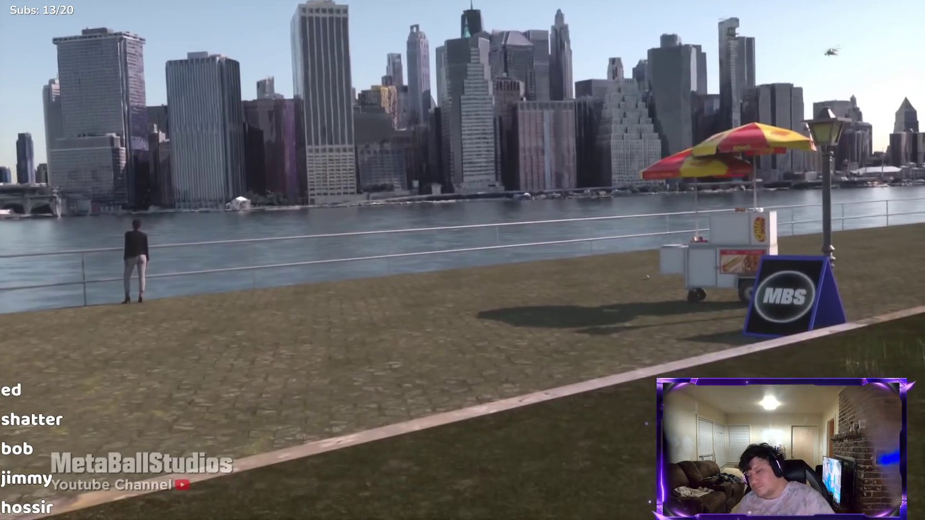
click(551, 387)
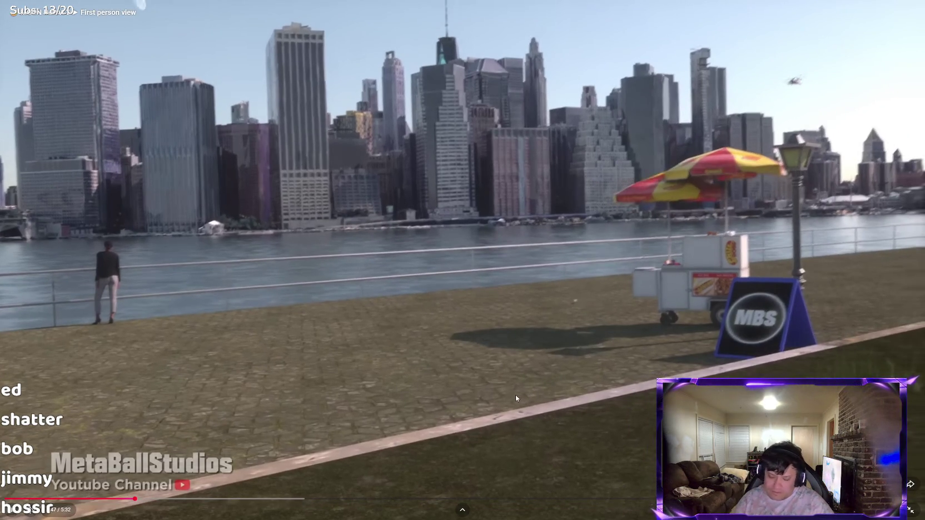
click(479, 434)
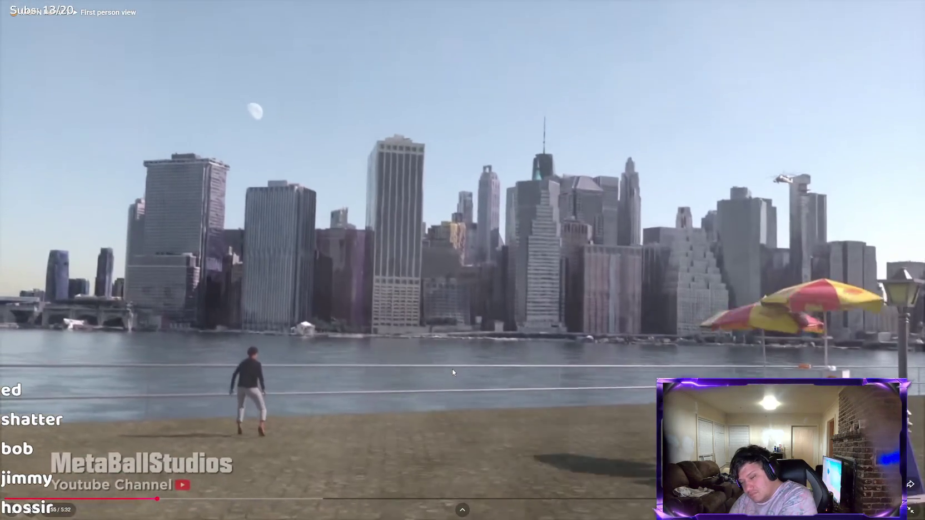
click(452, 369)
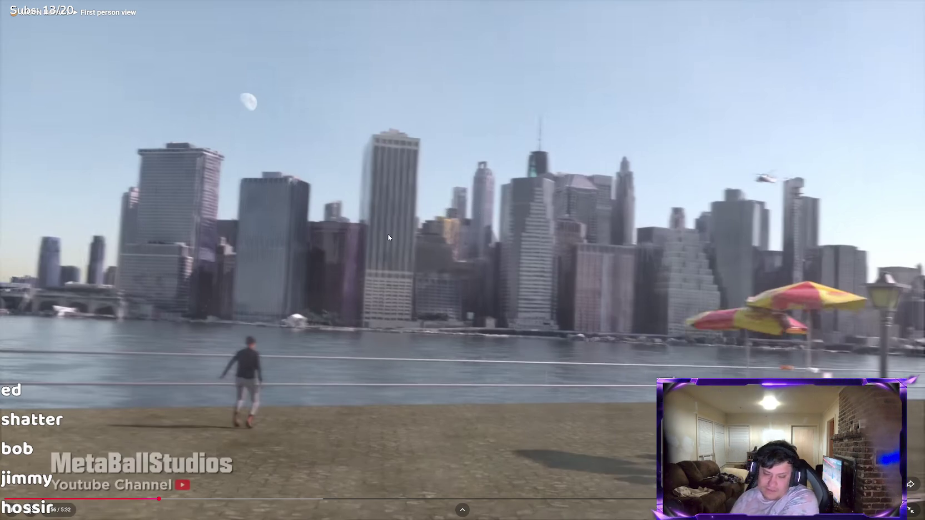
click(463, 211)
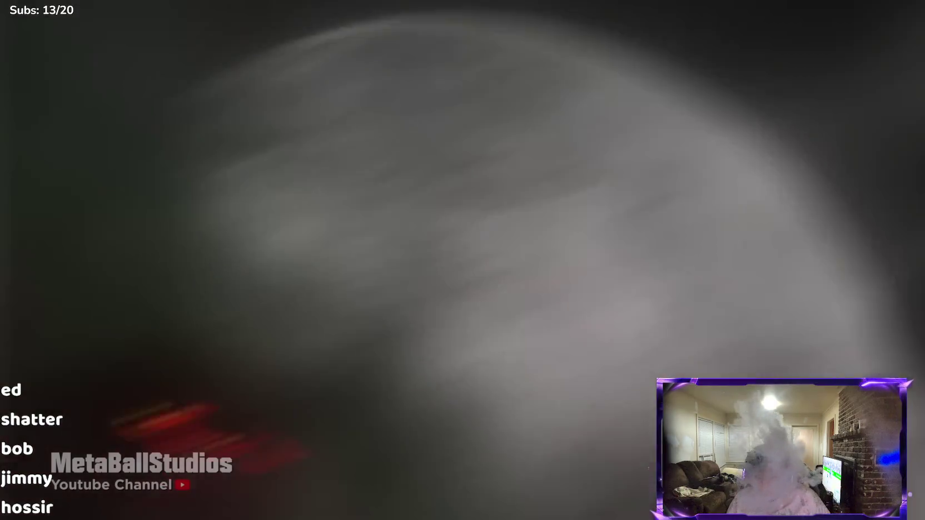
key(alt+Tab)
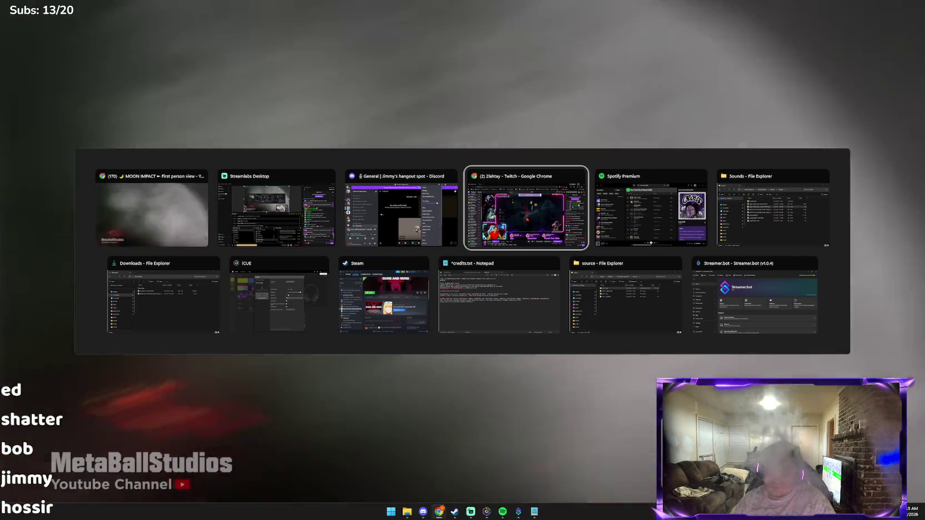
key(Escape)
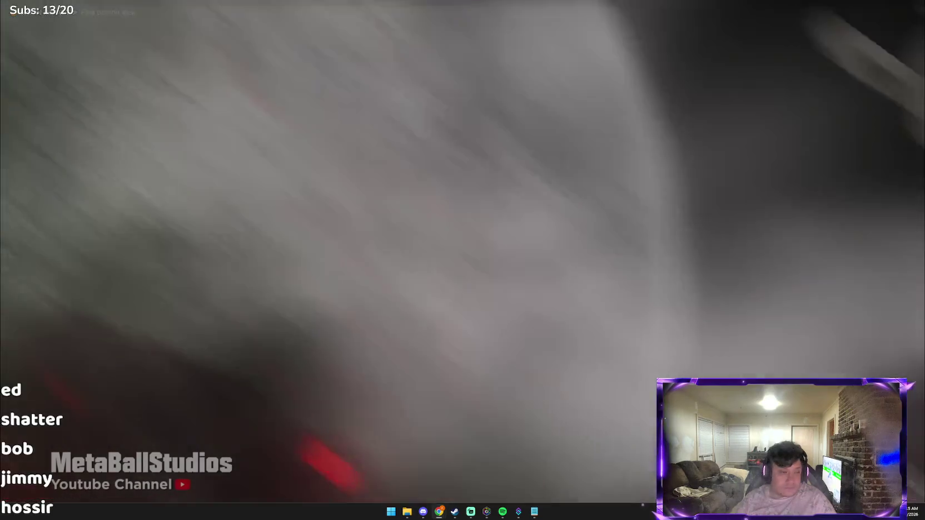